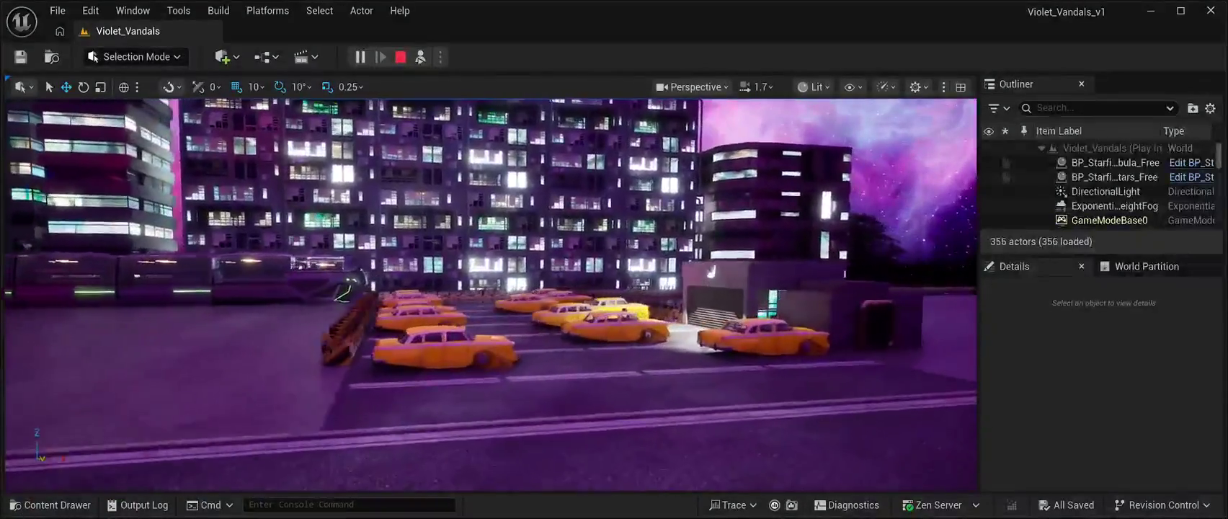
Step: Stop the Play preview and fly toward the garage, buildings and taxis
key(Escape)
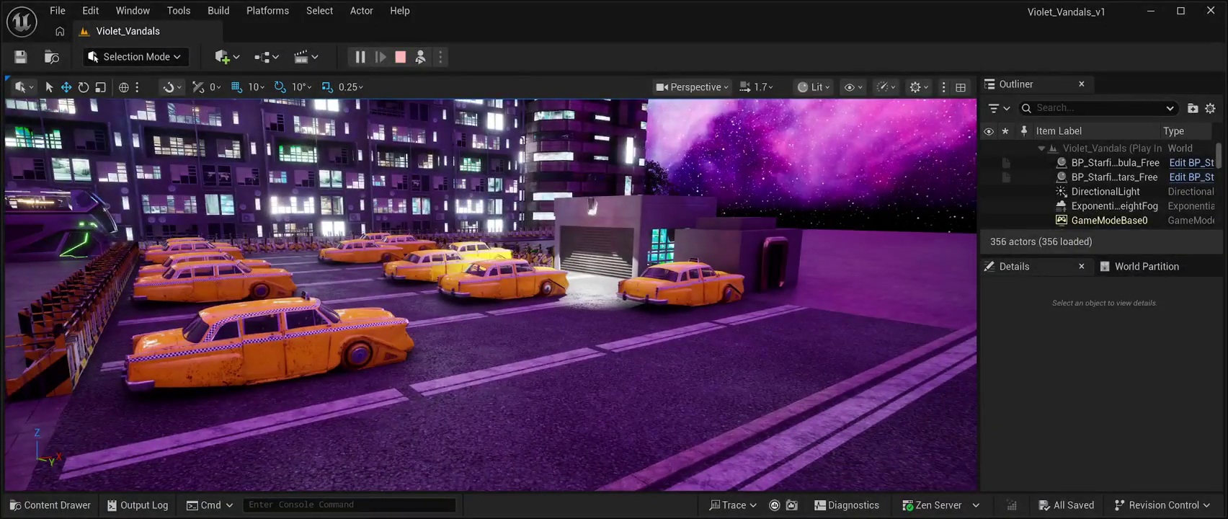
key(w)
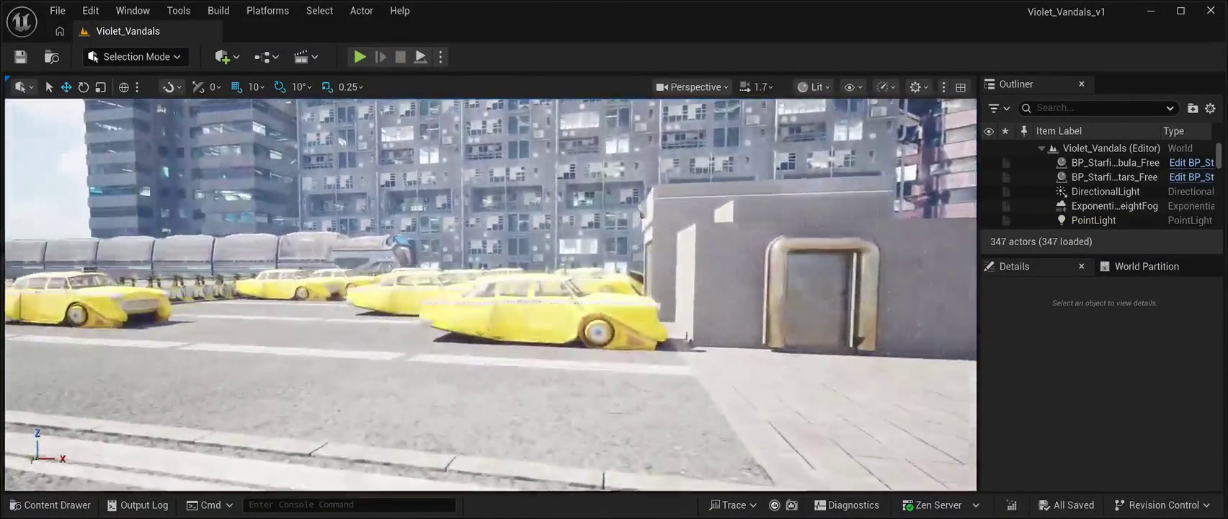
key(w)
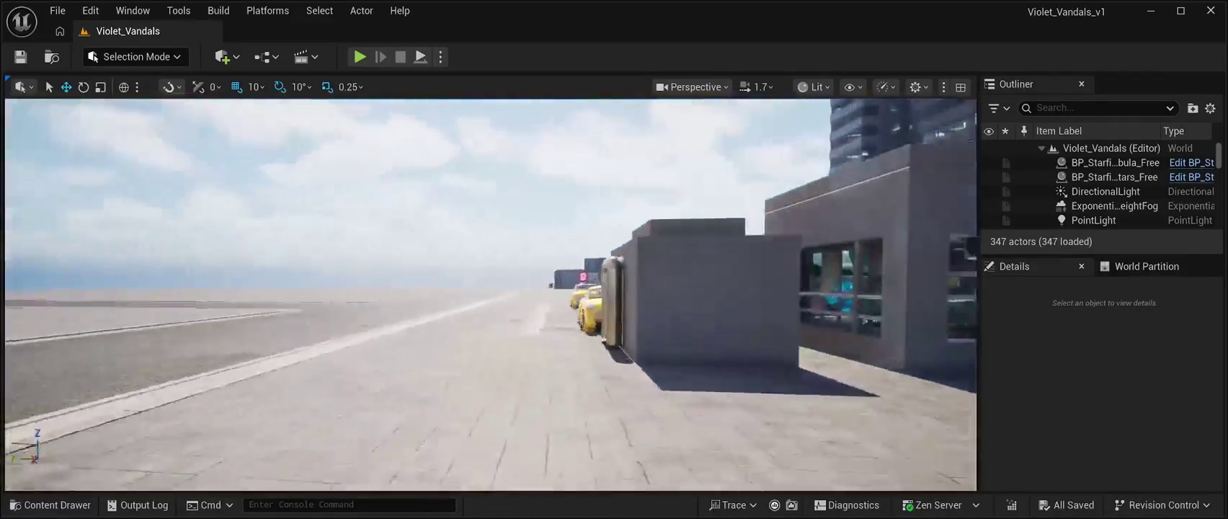
key(w)
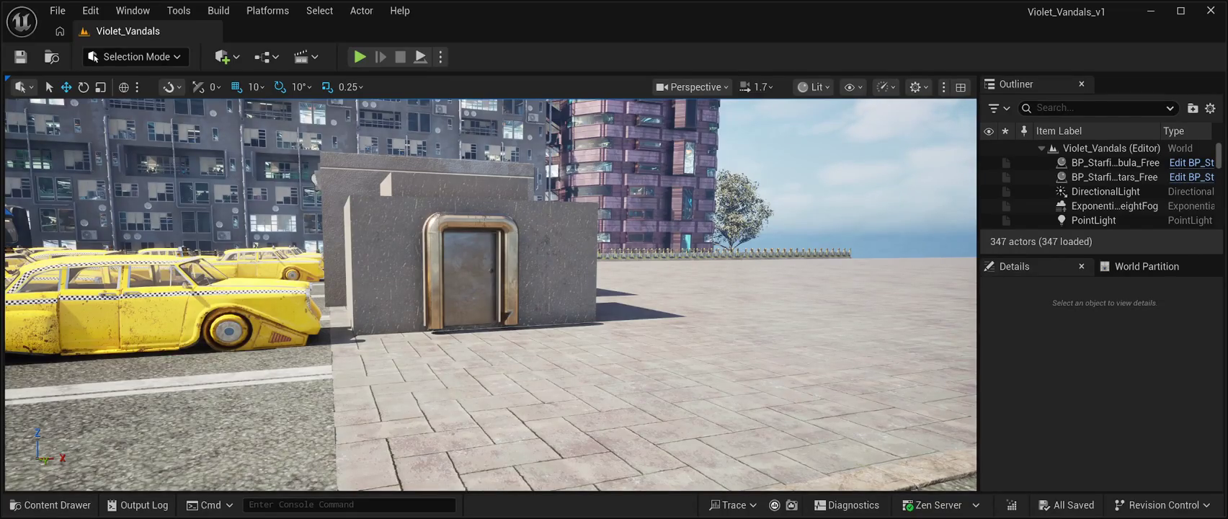
Step: Fly past the neon containers to the shop and bring up the StarfieldFree blueprints
key(w)
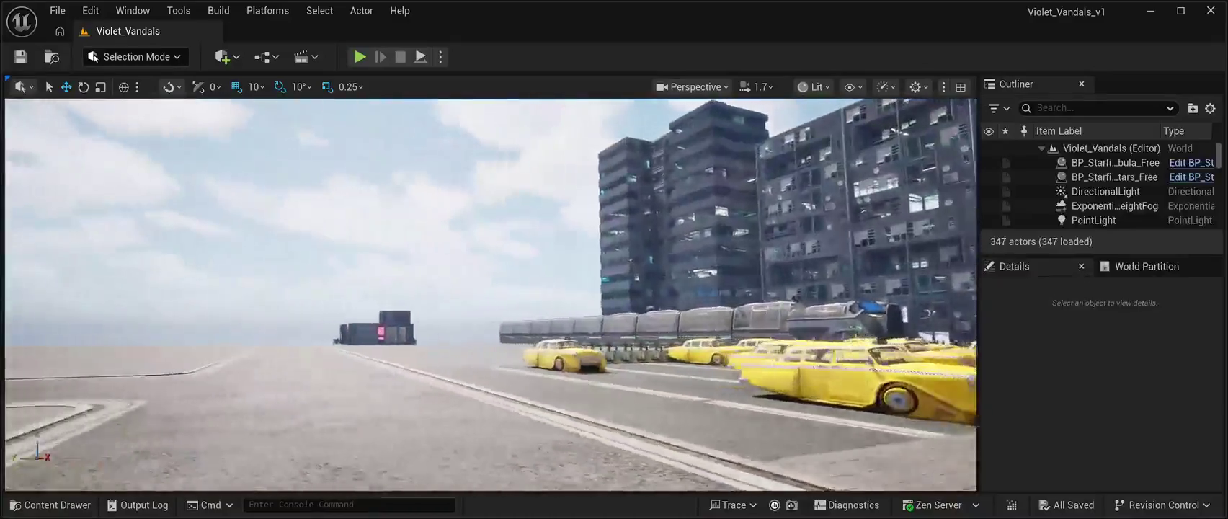
key(w)
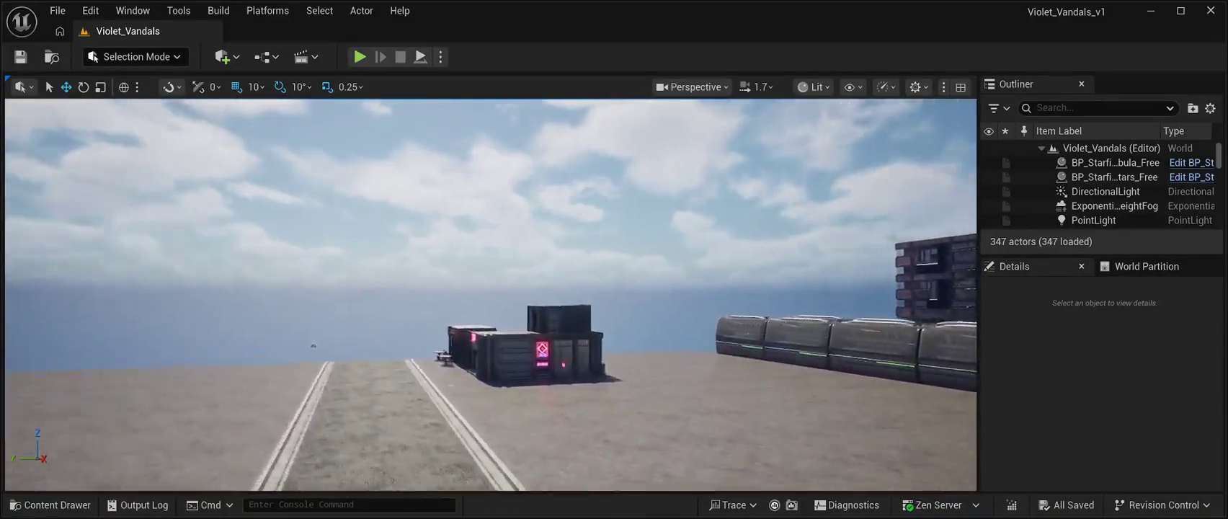
key(w)
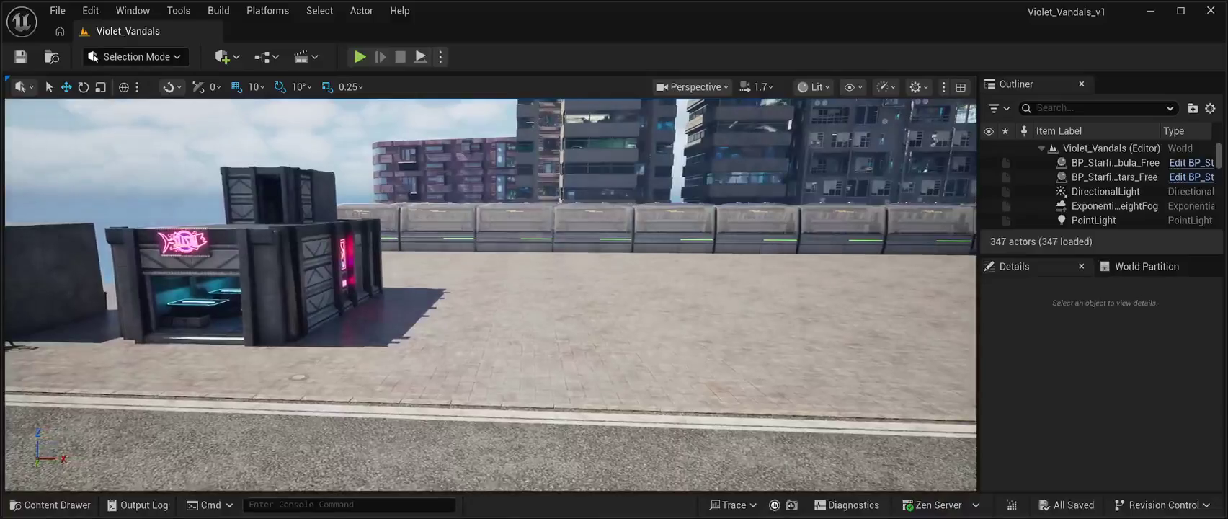
key(ctrl+space)
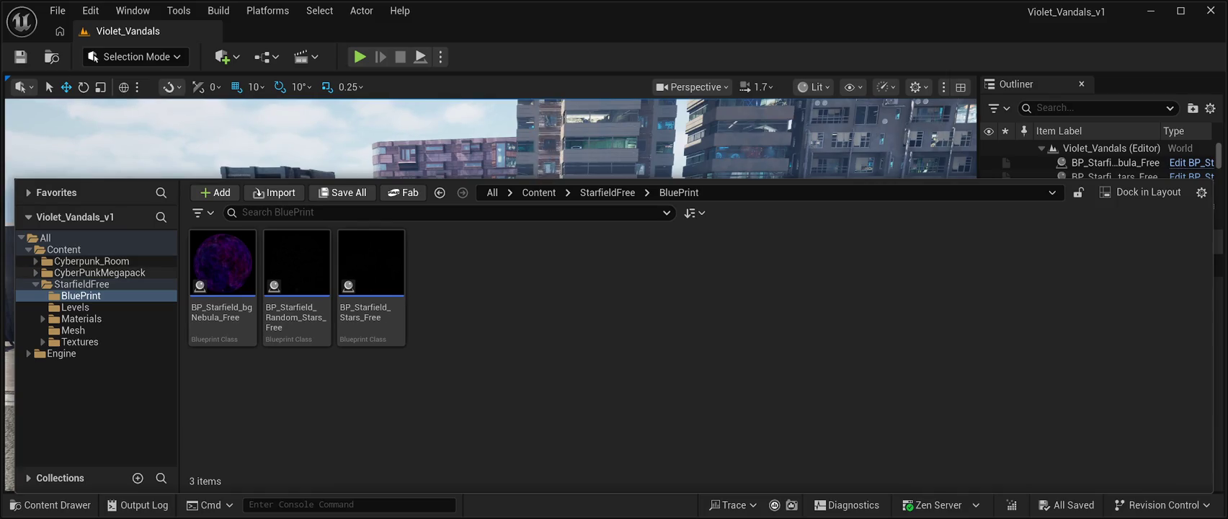
Step: Scroll through Cyberpunk_Room's Mesh folder, then show CyberPunkMegapack's seven subfolders
click(92, 261)
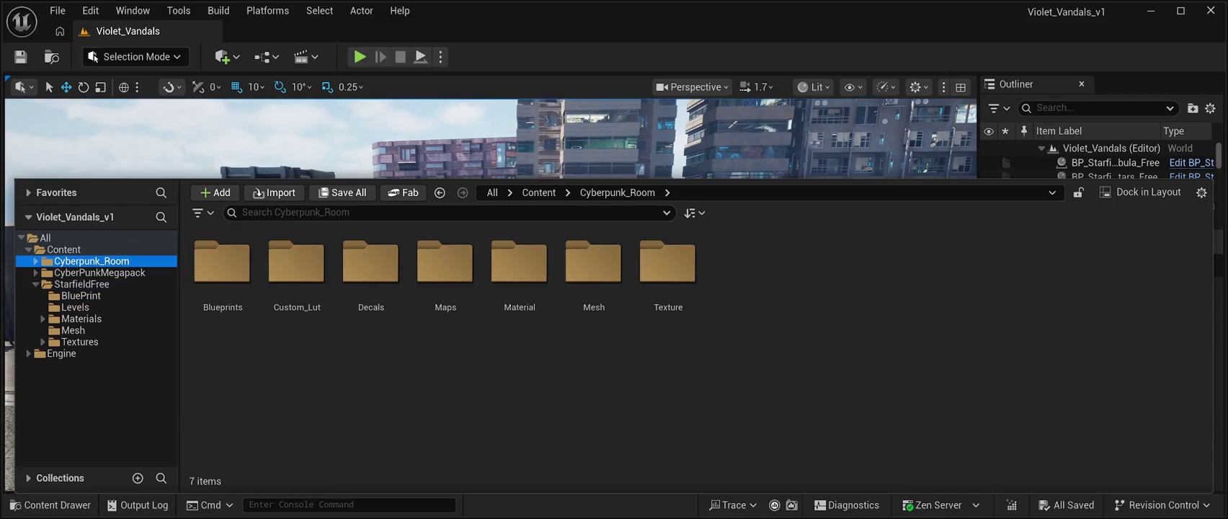
double_click(593, 263)
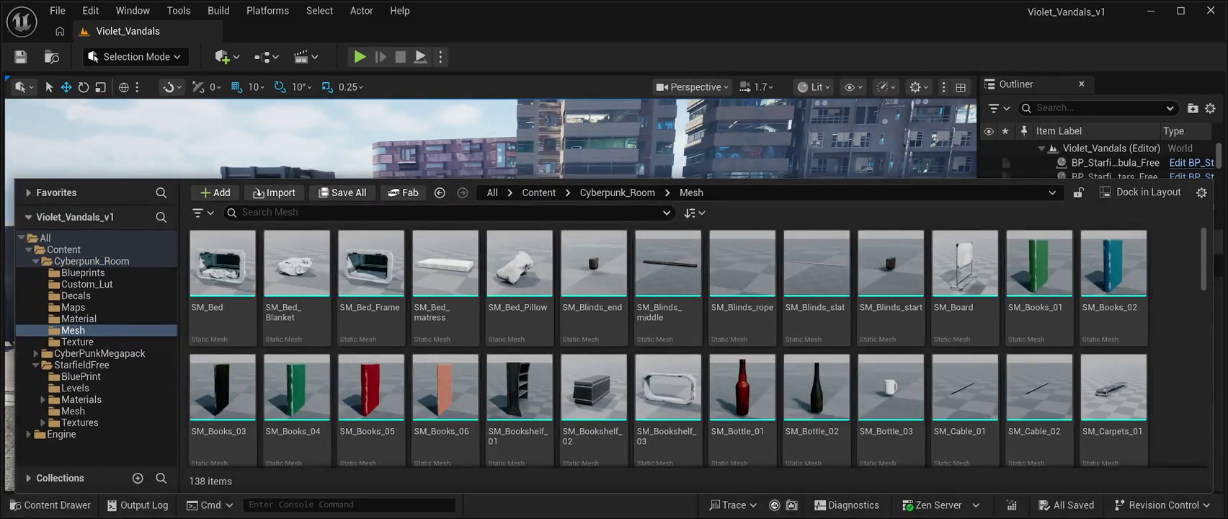
scroll(817, 389, down, 4)
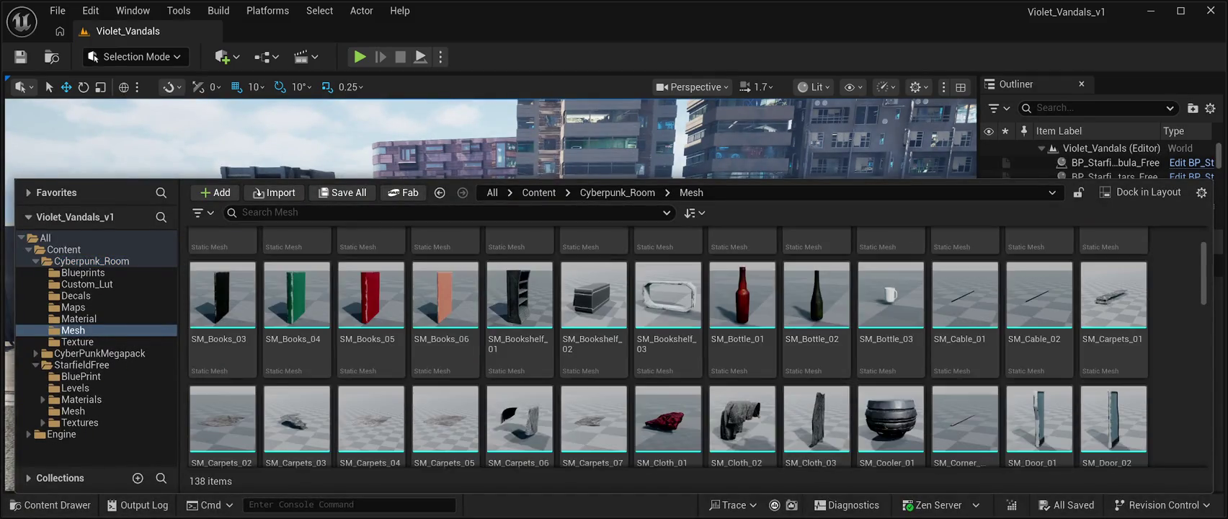
scroll(964, 346, down, 7)
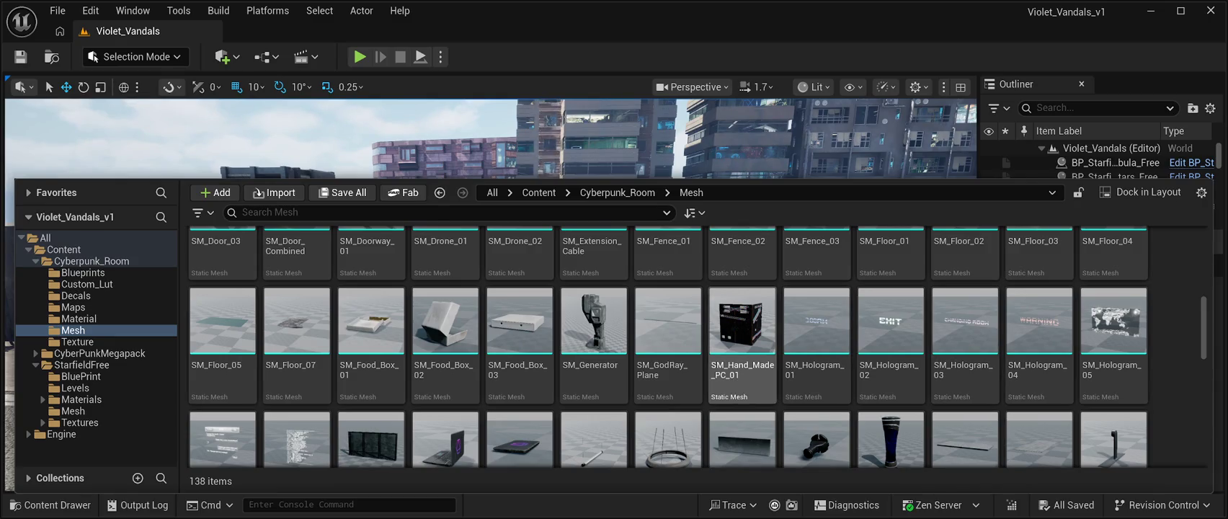
scroll(1038, 338, down, 1)
scroll(964, 346, down, 3)
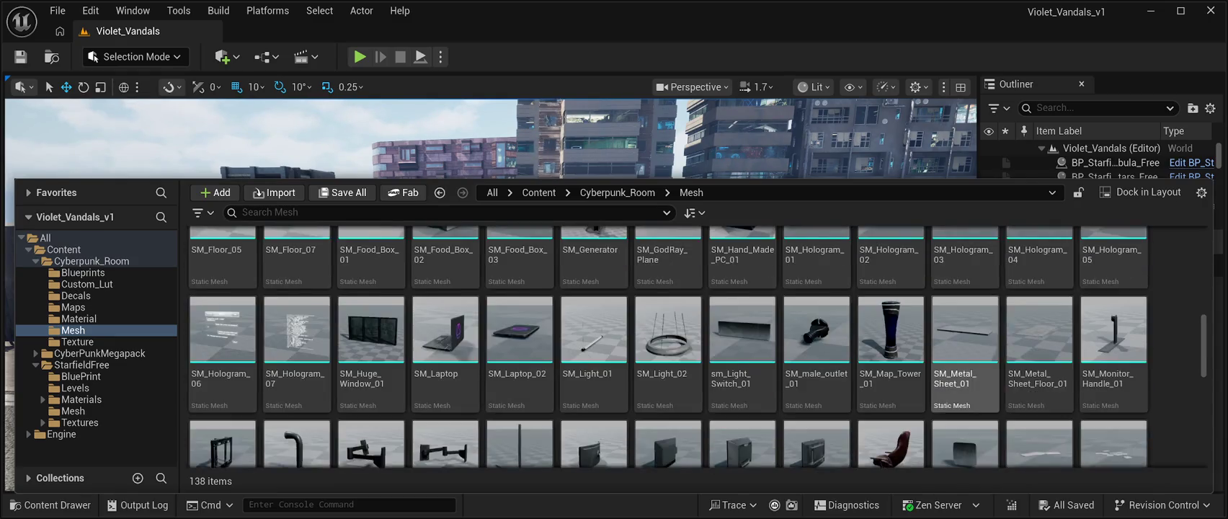
scroll(964, 345, down, 3)
scroll(964, 346, down, 2)
scroll(696, 346, down, 5)
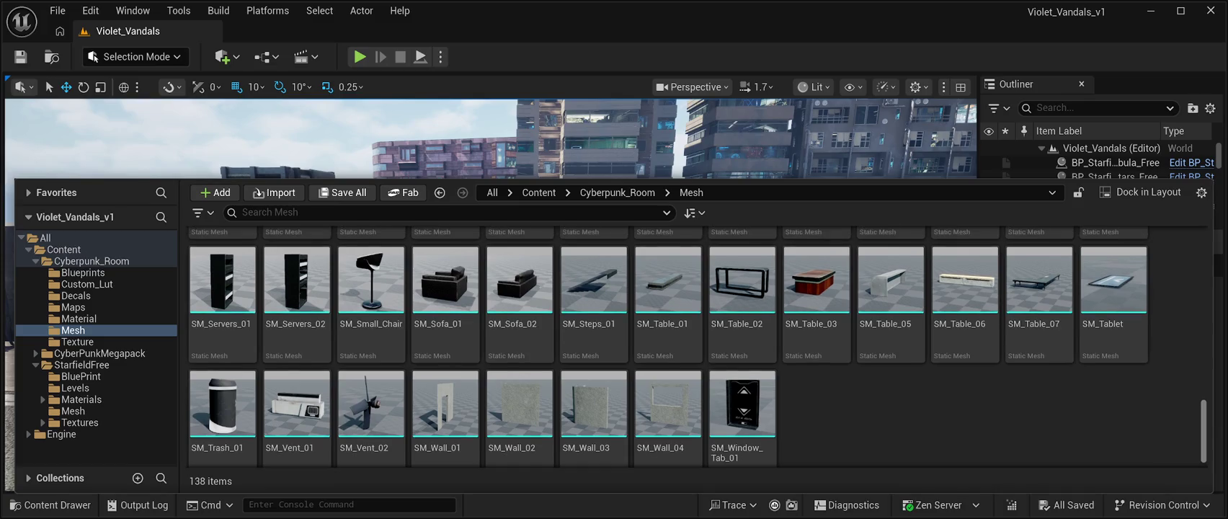
scroll(696, 346, up, 2)
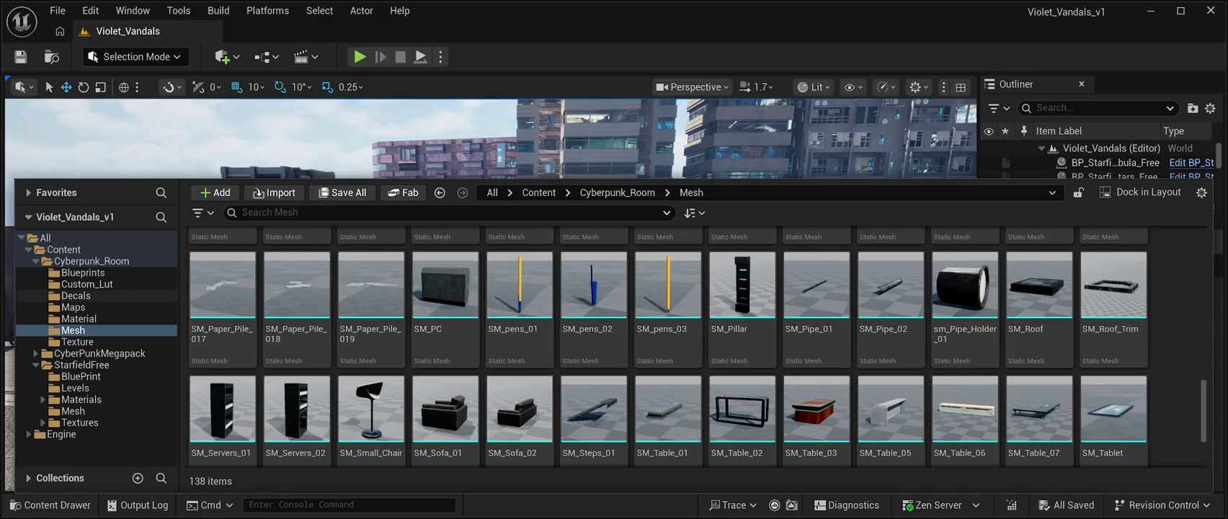
click(100, 353)
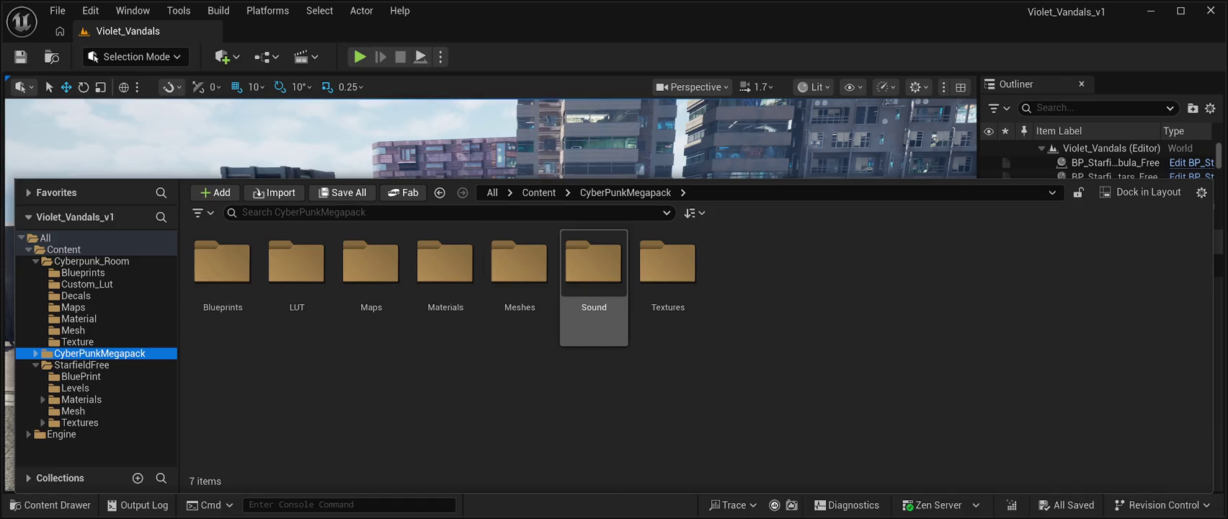
Step: Look through the megapack's 18 Sound assets, then return to the Cyberpunk_Room folder
double_click(593, 267)
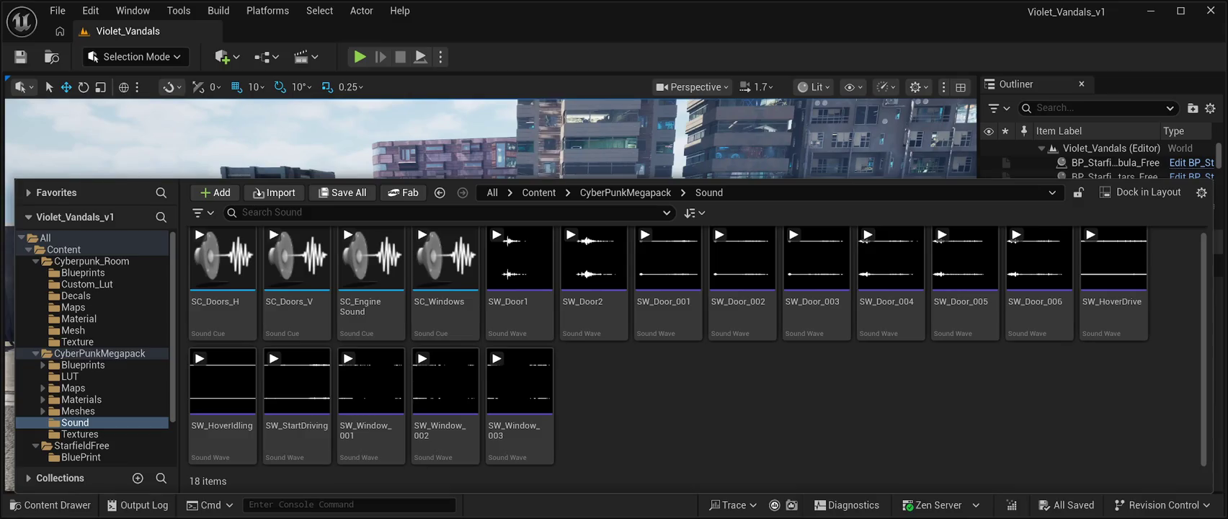
scroll(692, 345, up, 1)
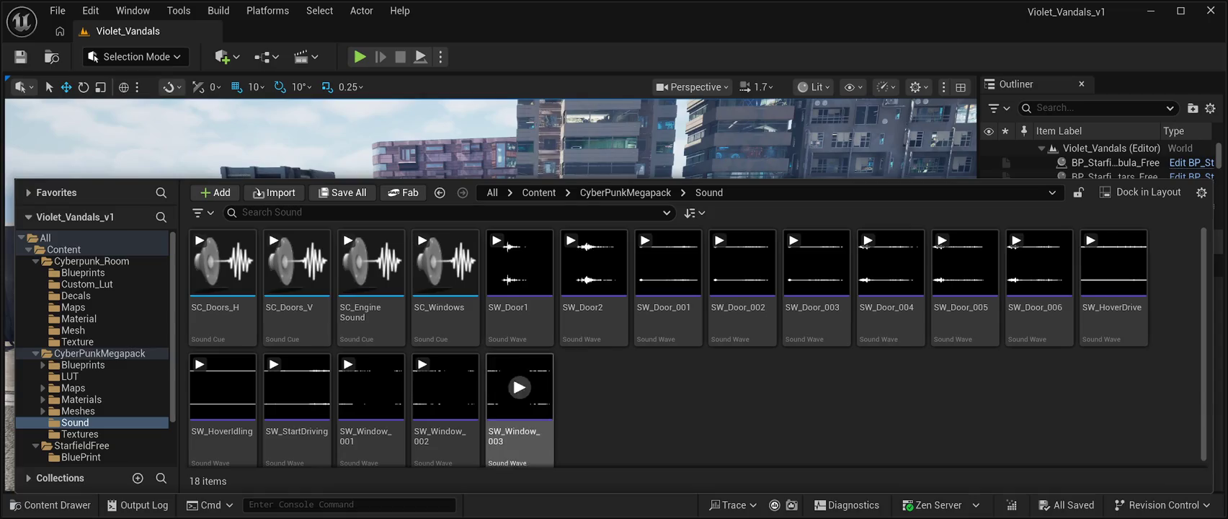
scroll(519, 404, down, 1)
scroll(692, 346, up, 1)
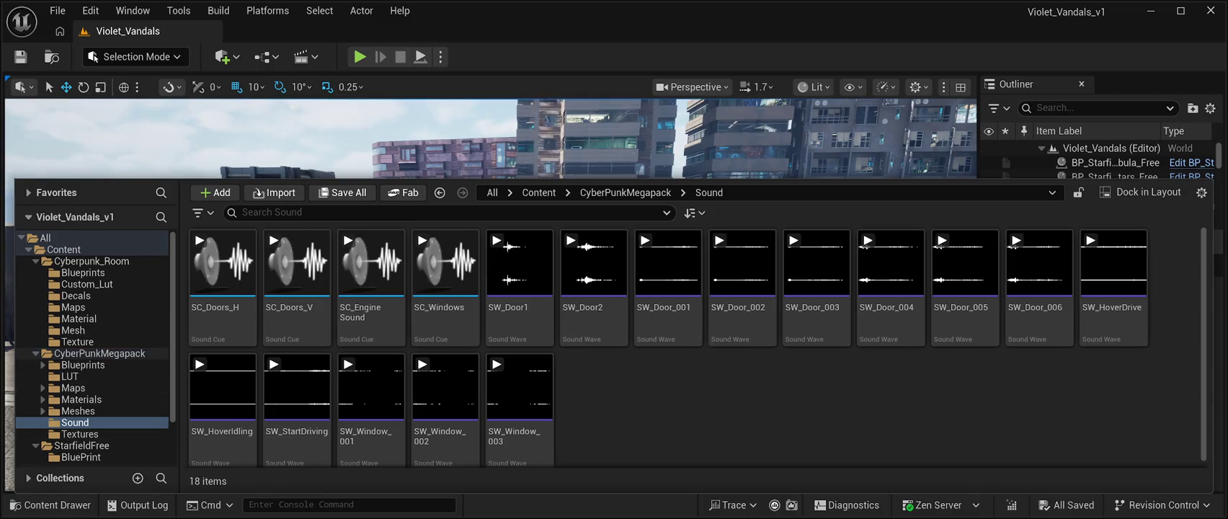
click(92, 261)
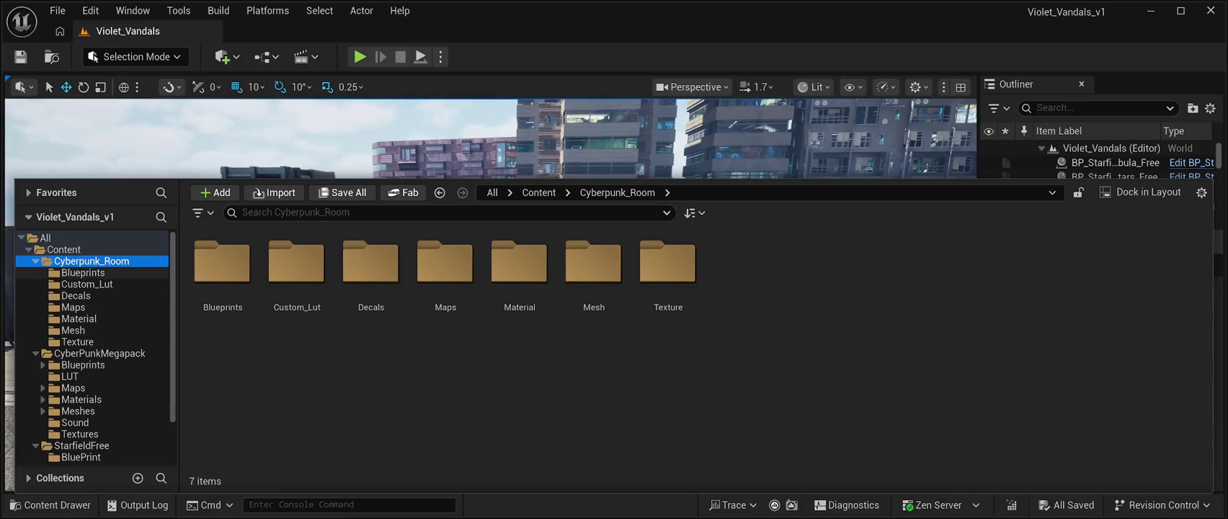
Step: Select SM_Restaurant SF01_Blueprint in CyberPunkMegapack Blueprints and close the Content Drawer
click(83, 272)
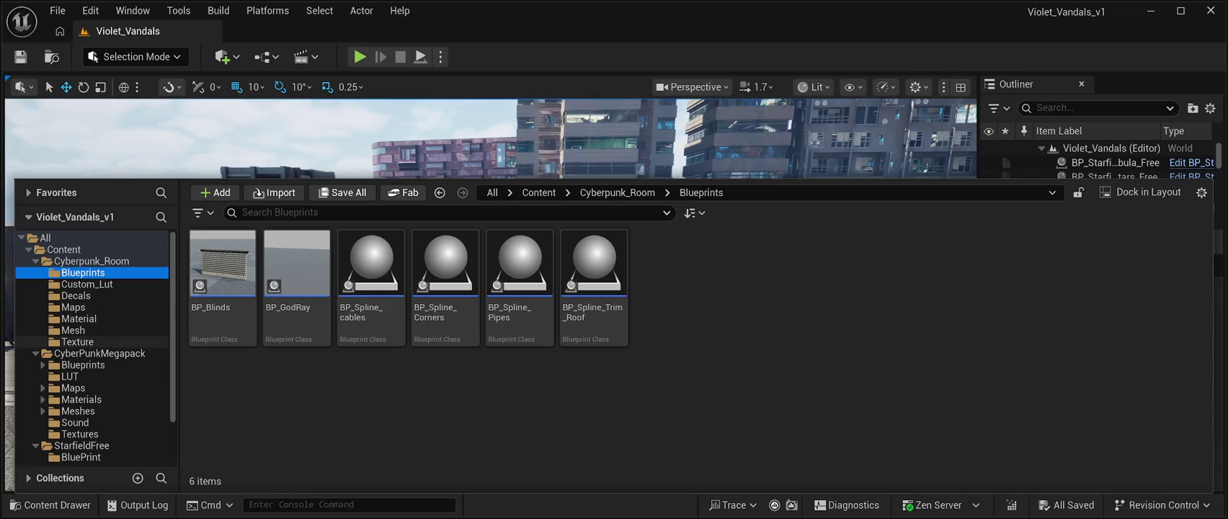
click(83, 365)
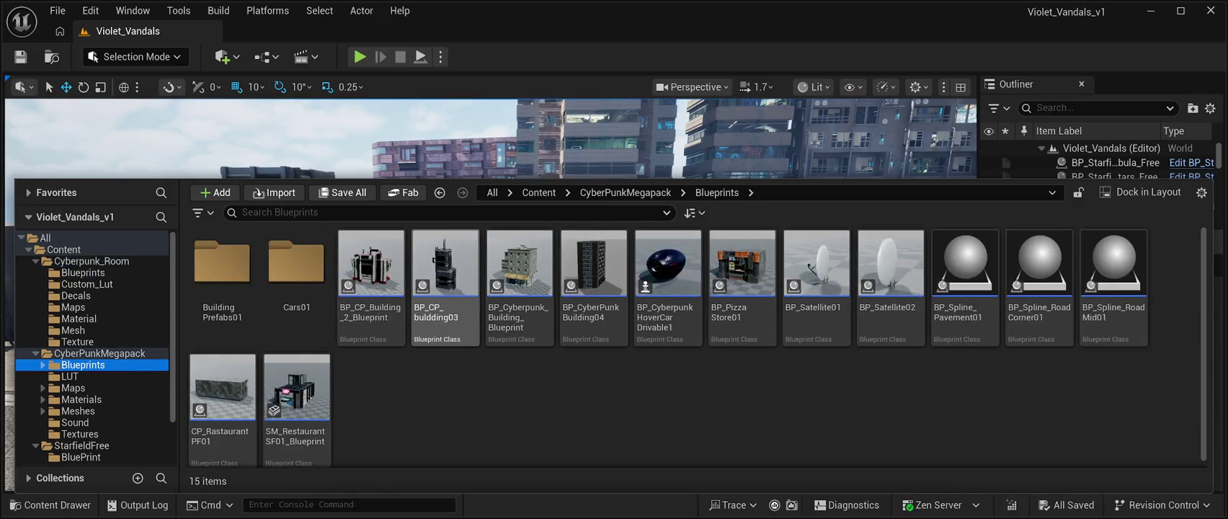
click(296, 392)
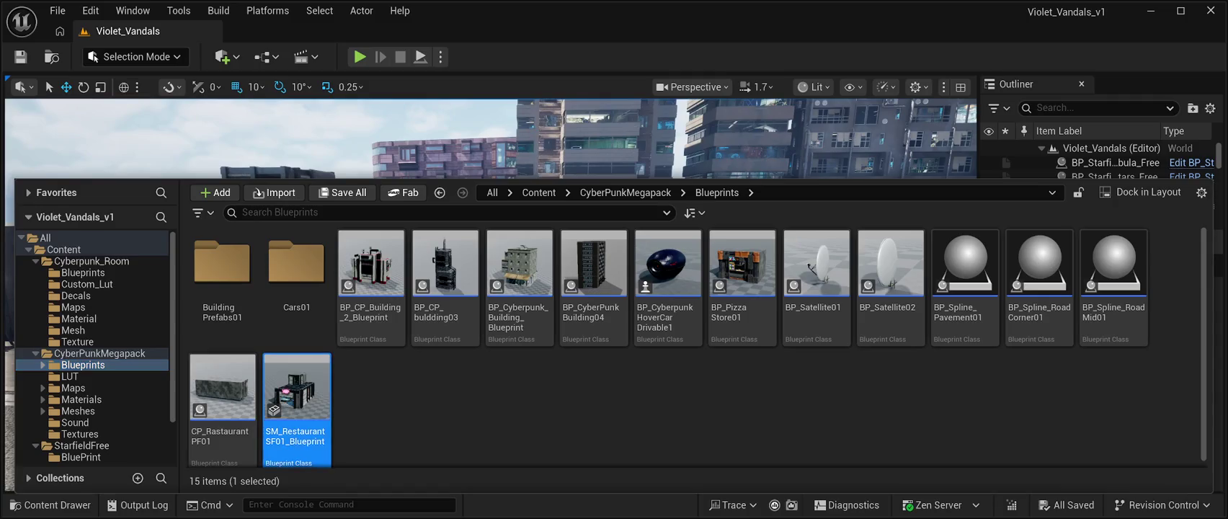
key(ctrl+space)
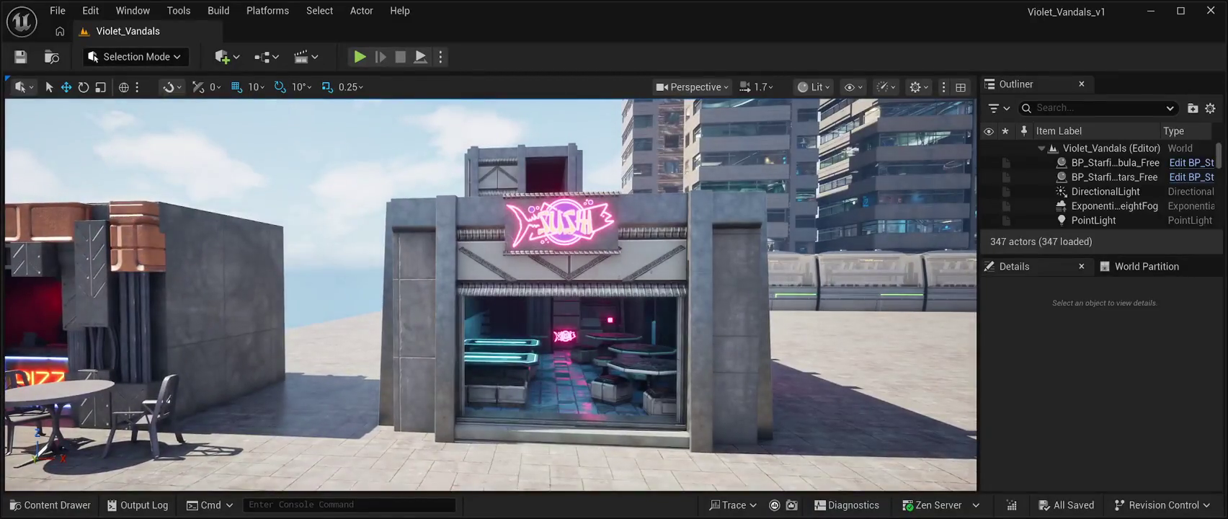
Step: Select the BP_Spline_RoadCorner01 road corner and view it in the level
key(ctrl+space)
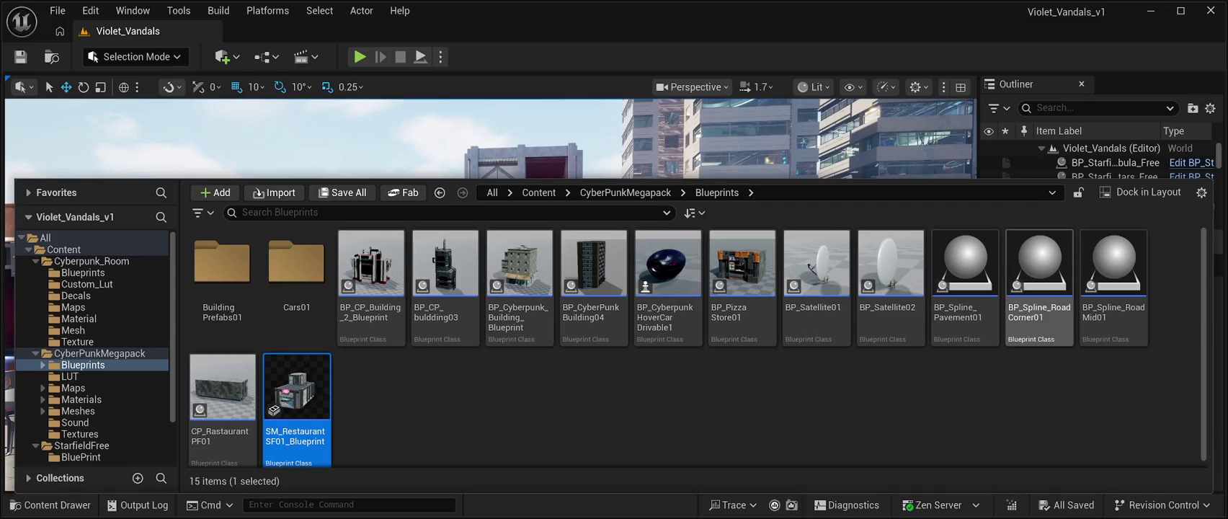
click(1038, 287)
key(ctrl+space)
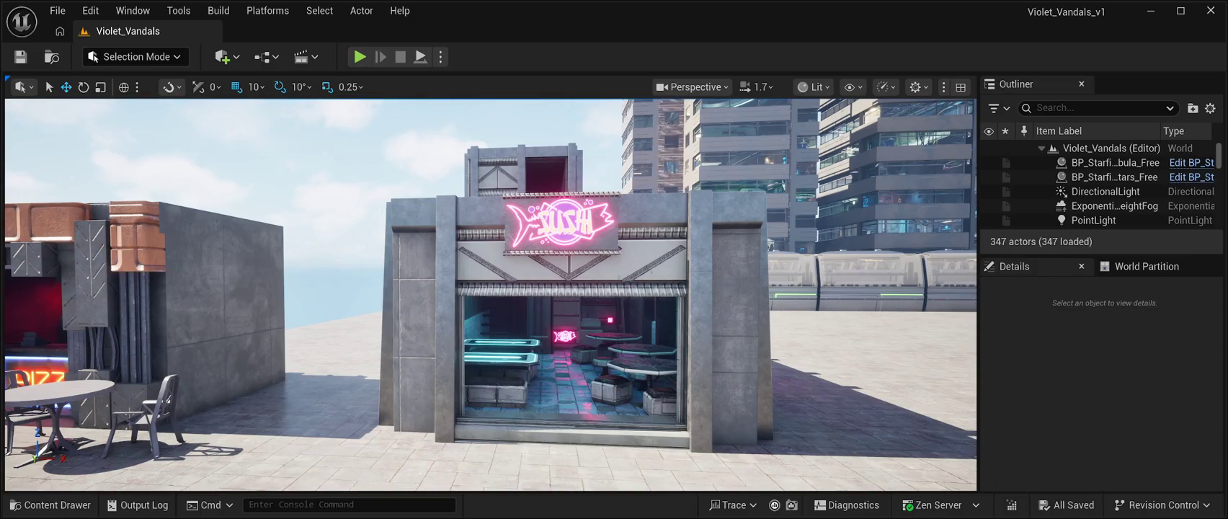
Step: Switch the selection to BP_Spline_RoadMid01, check the level, then reopen the drawer
key(ctrl+space)
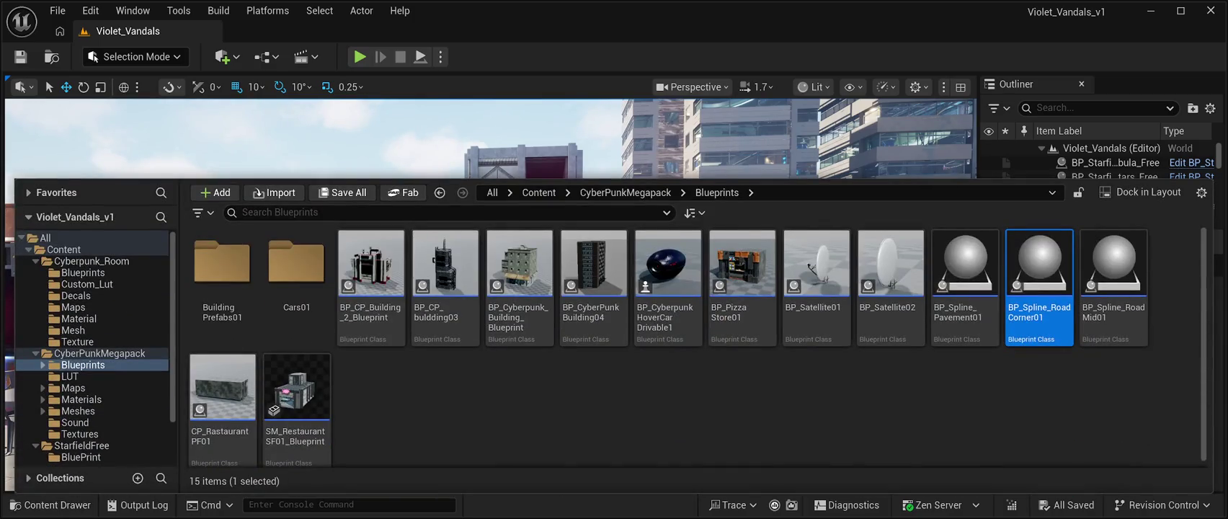
click(1113, 274)
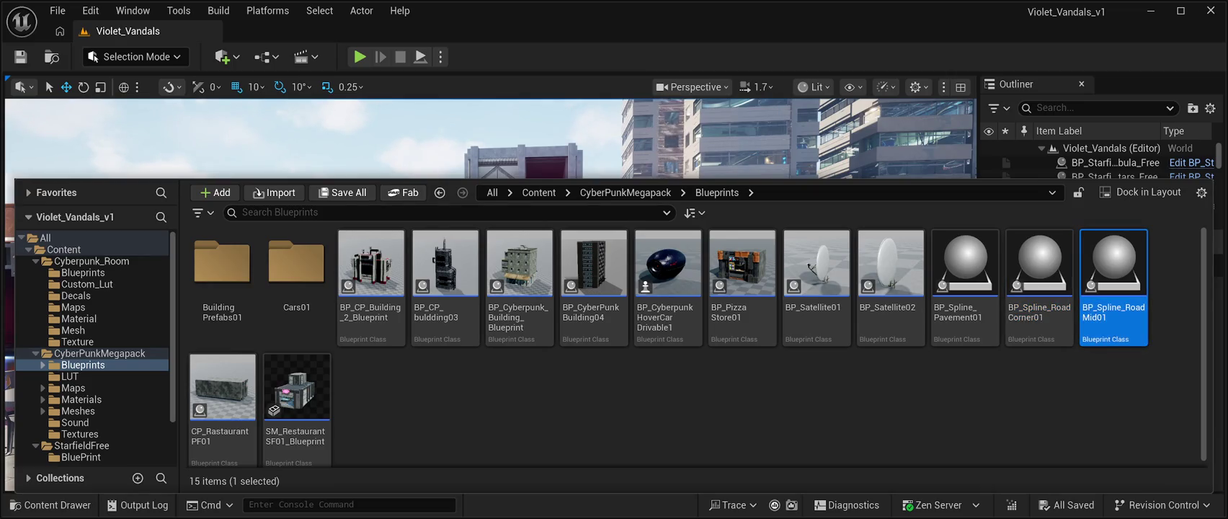
key(ctrl+space)
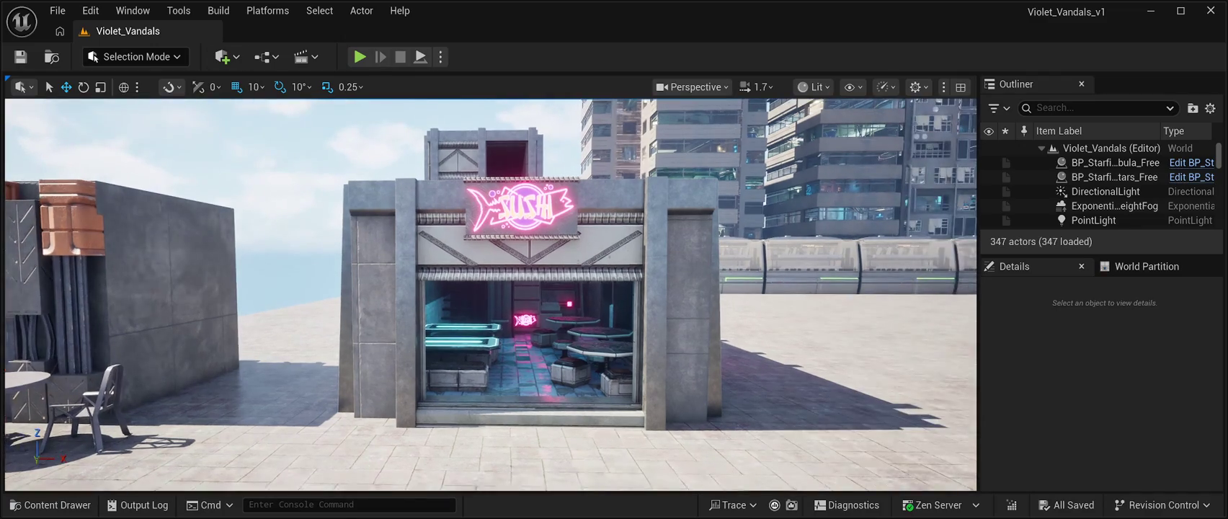
key(ctrl+space)
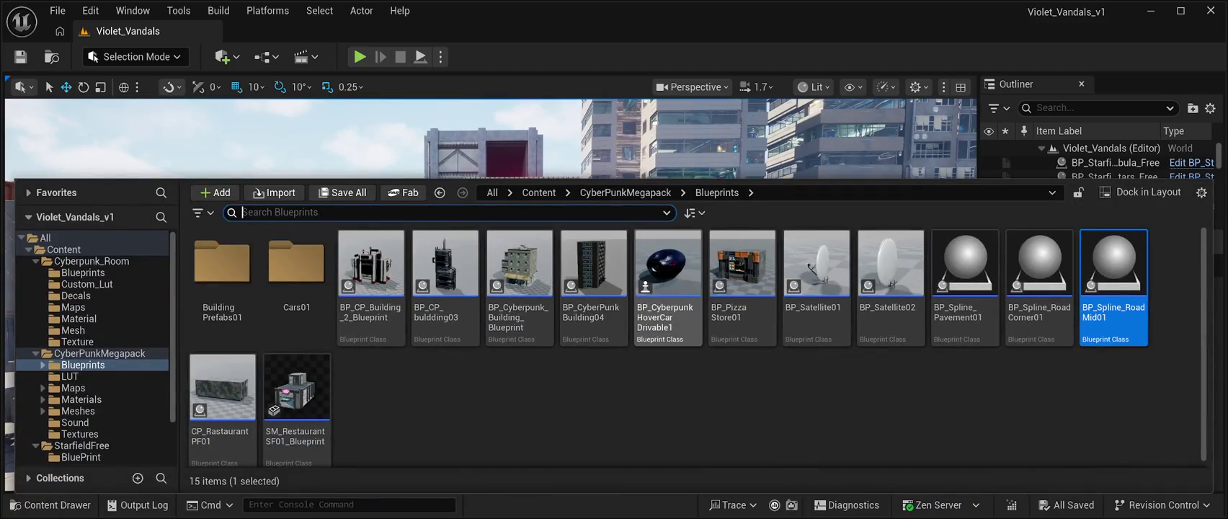
Step: Select BP_CP_Building_2_Blueprint, then Play the level under the purple nebula sky
click(371, 274)
key(ctrl+space)
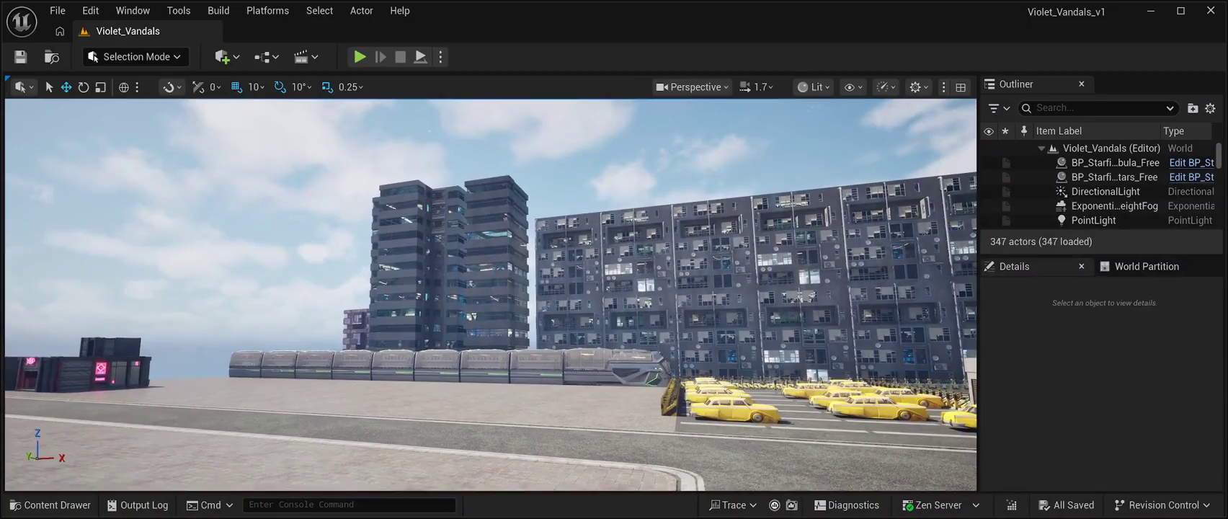
key(alt+p)
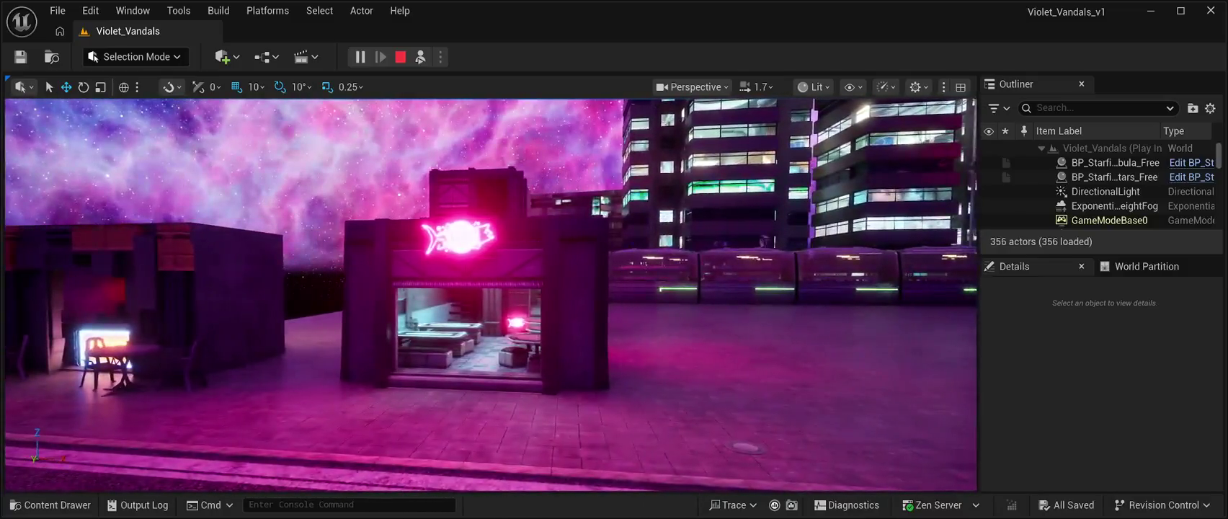
Step: Stop Play and open the 7-item Cars01 folder in the Content Drawer
key(Escape)
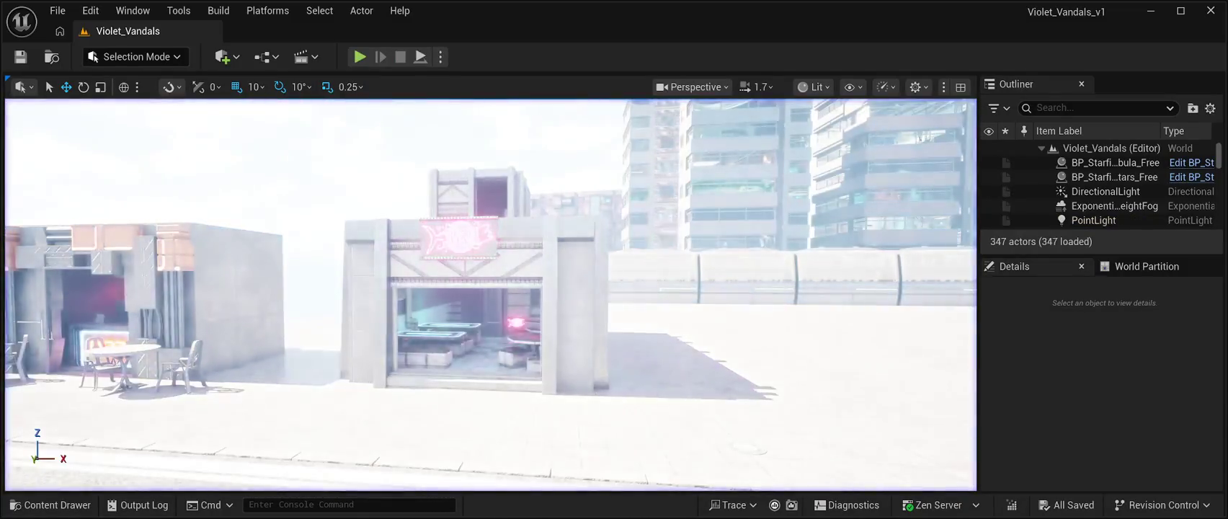
key(ctrl+space)
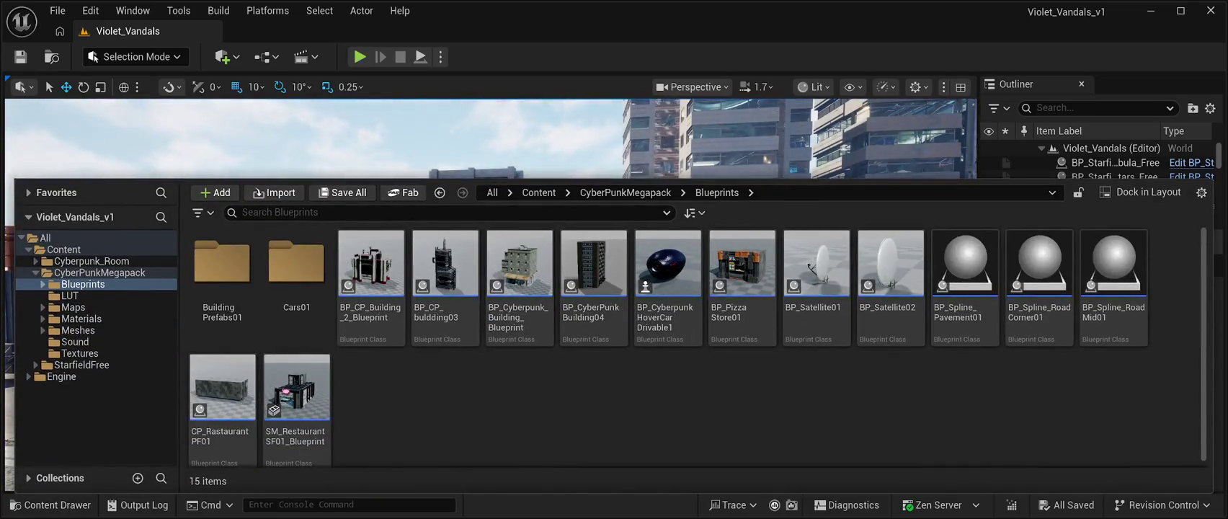
double_click(296, 267)
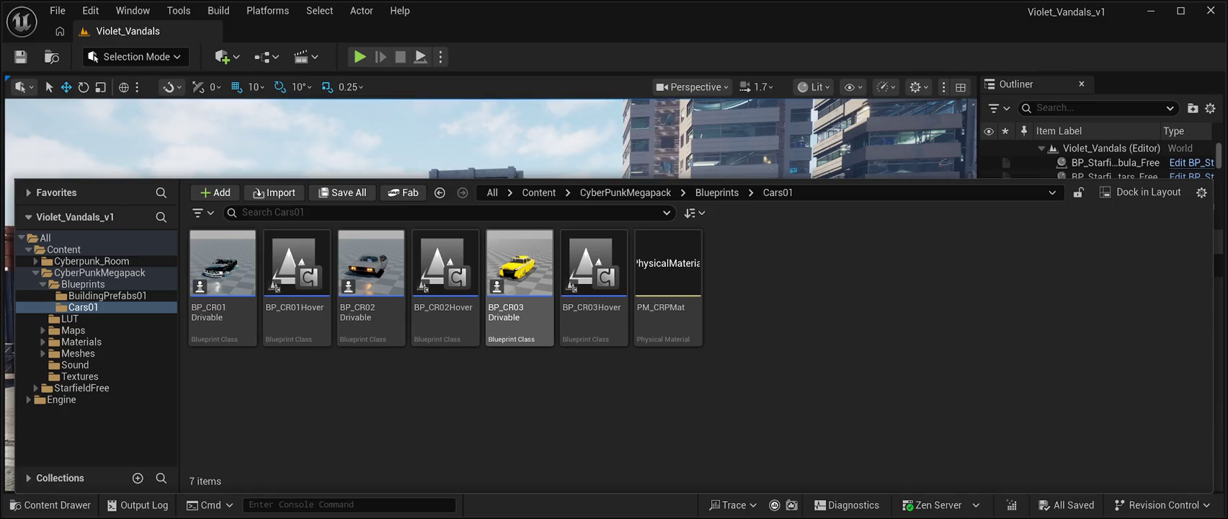
click(519, 274)
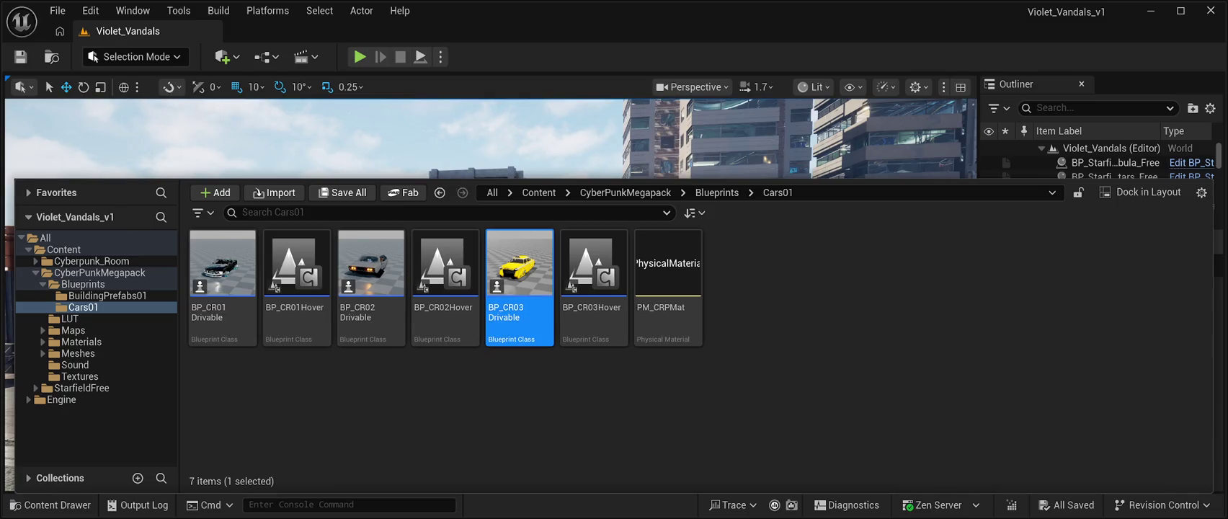
key(ctrl+space)
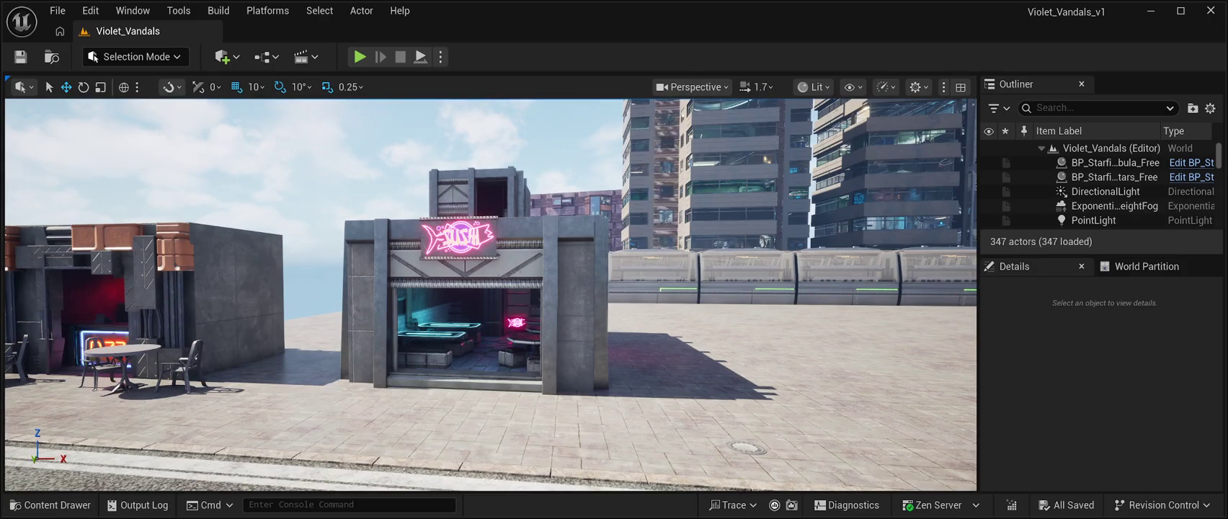
click(50, 504)
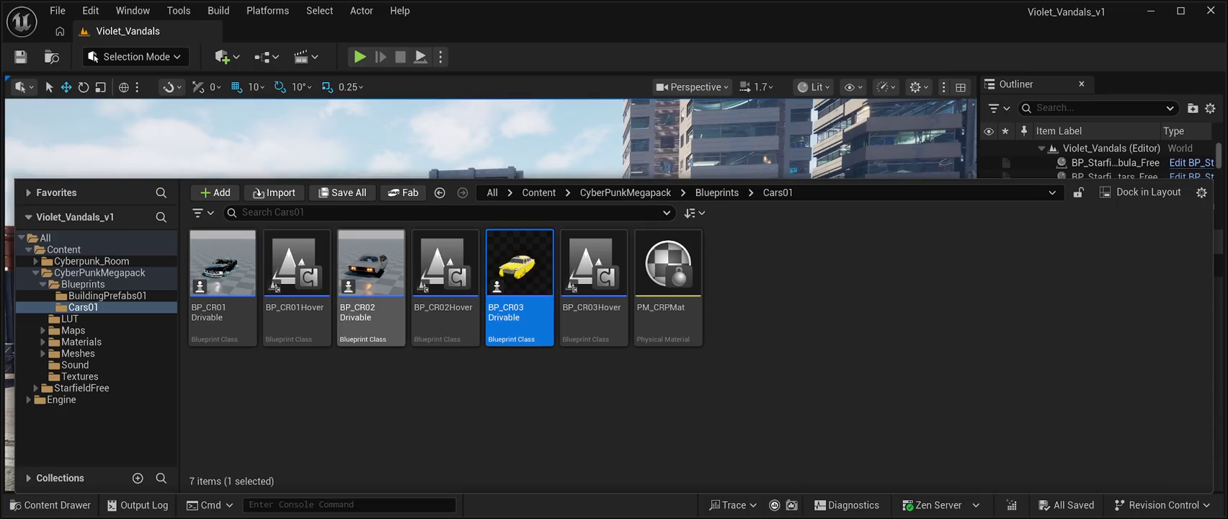
Step: Focus the viewport on BP_Starfield_bgNebula_Free from the Outliner
double_click(1114, 162)
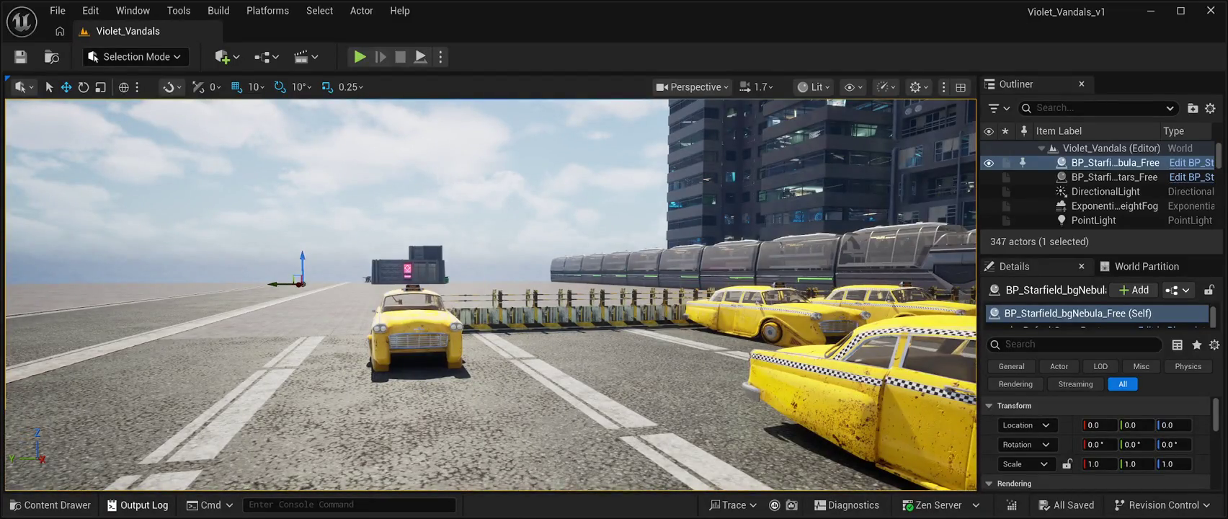
click(51, 505)
click(51, 505)
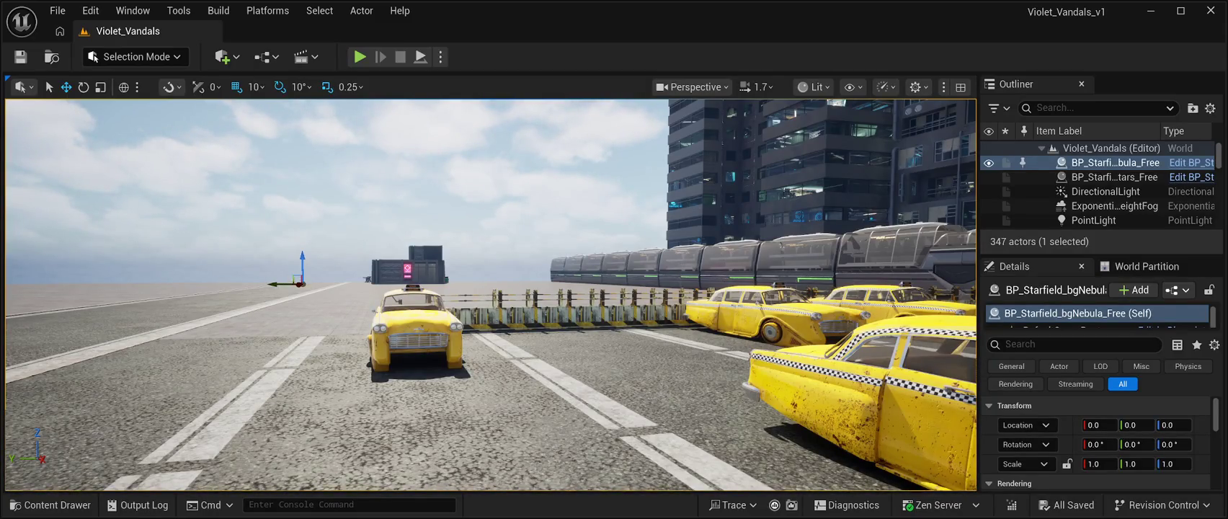
Step: Fly the camera past the taxis toward the tall buildings and monorail train
mouse_move(490, 296)
mouse_down()
mouse_move(547, 273)
mouse_move(620, 296)
mouse_move(533, 310)
mouse_move(490, 295)
mouse_move(570, 288)
mouse_move(530, 295)
mouse_up()
Step: Browse the pack's Maps, SubLevels, LUT and Materials folders
click(51, 504)
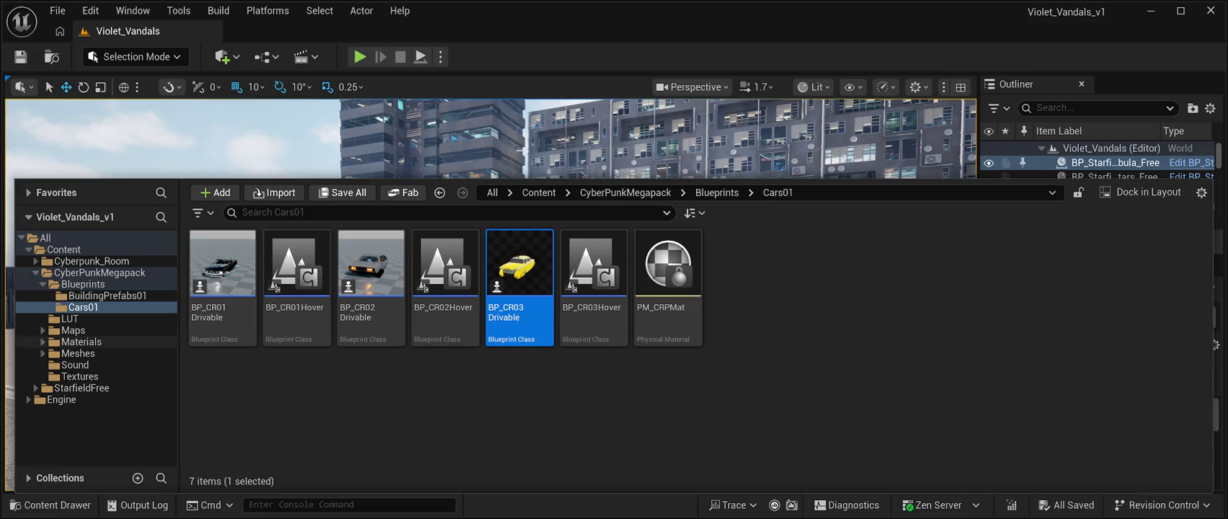
click(44, 330)
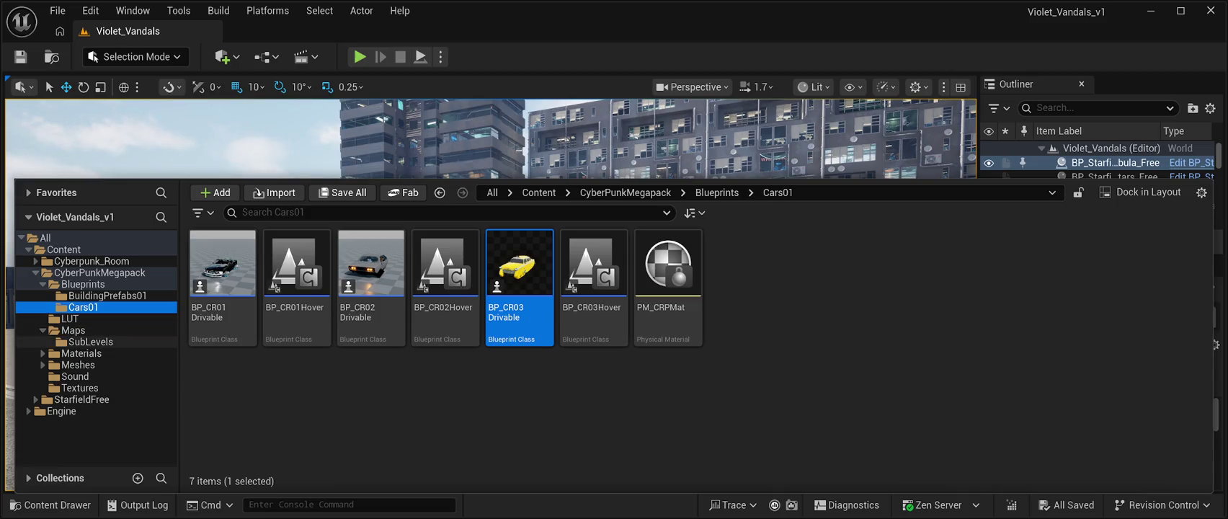
click(90, 342)
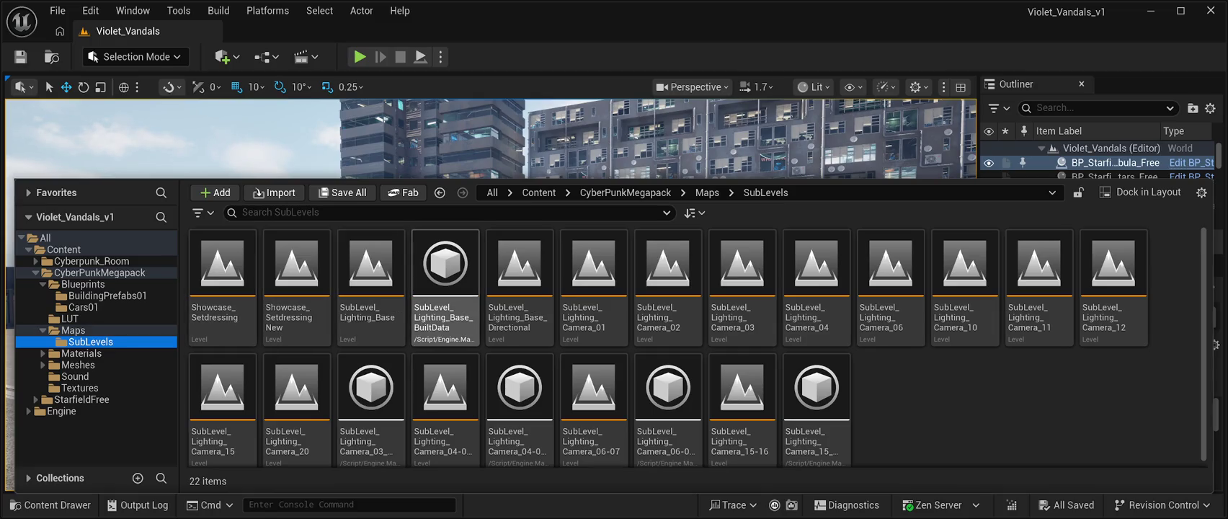
scroll(817, 403, down, 1)
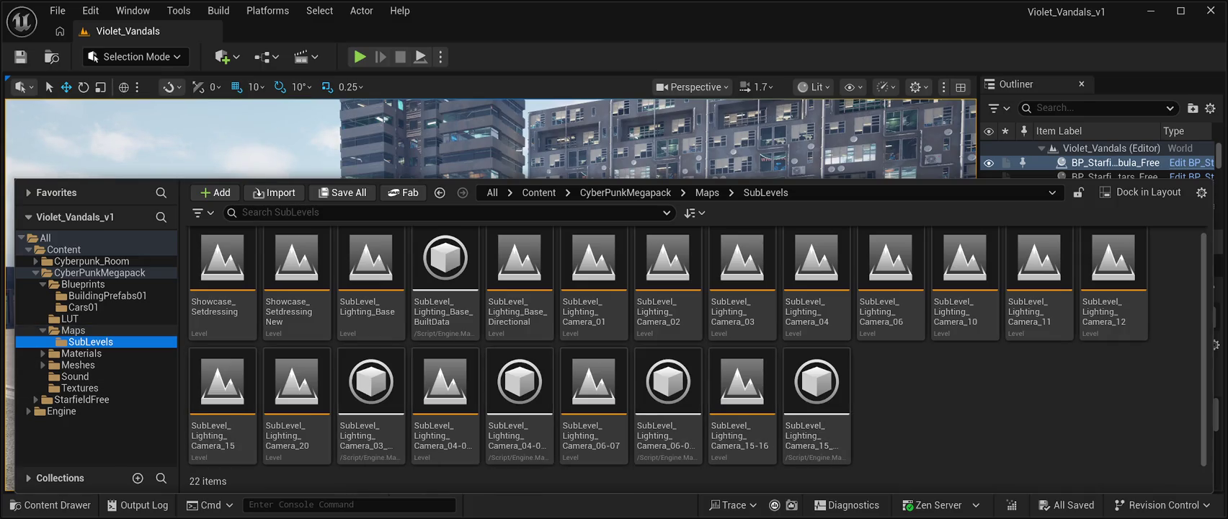
click(70, 319)
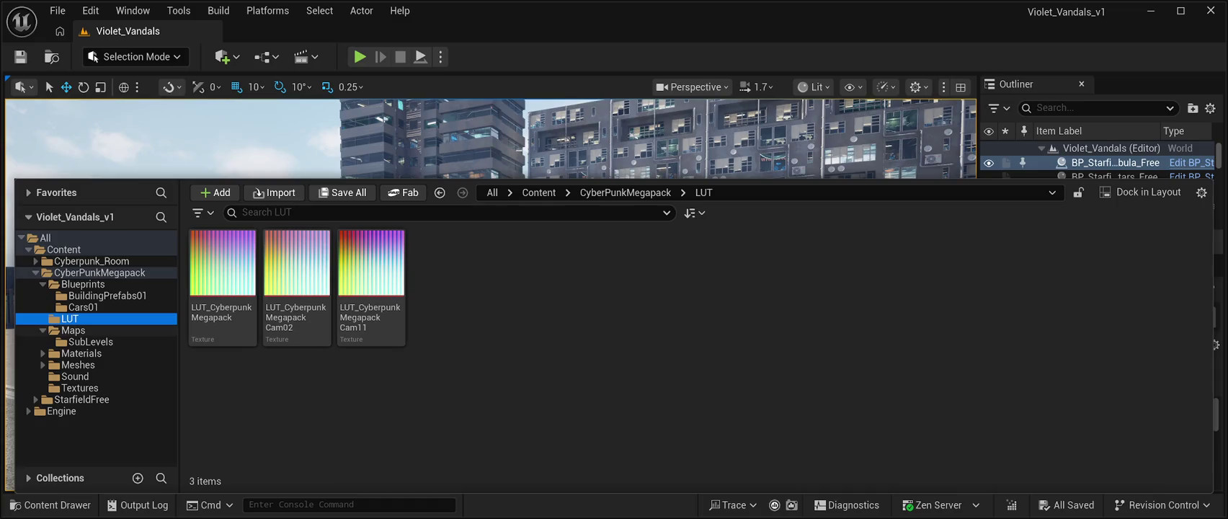
click(72, 330)
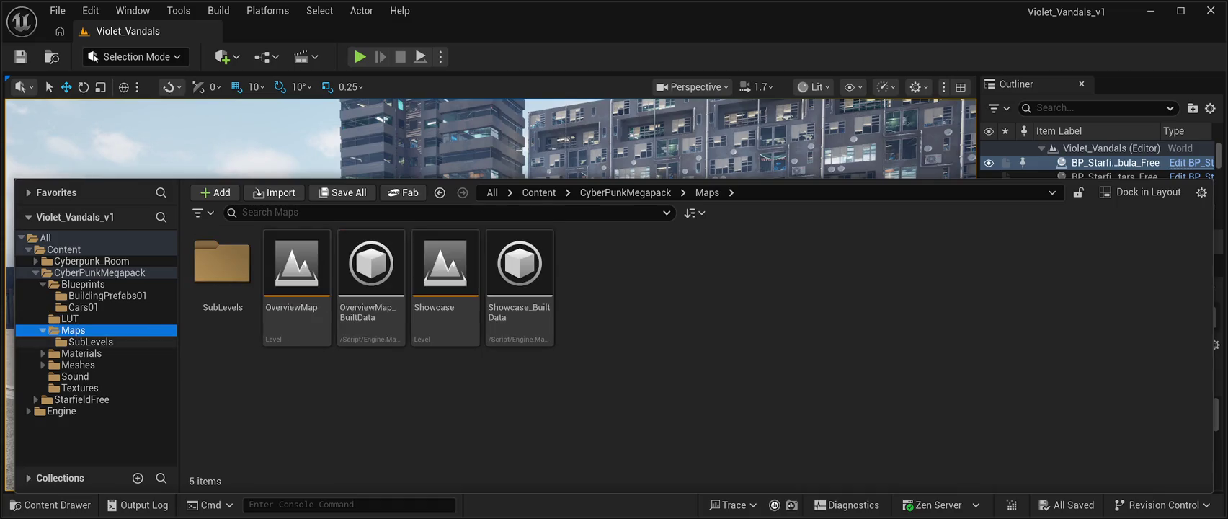
click(90, 342)
click(81, 353)
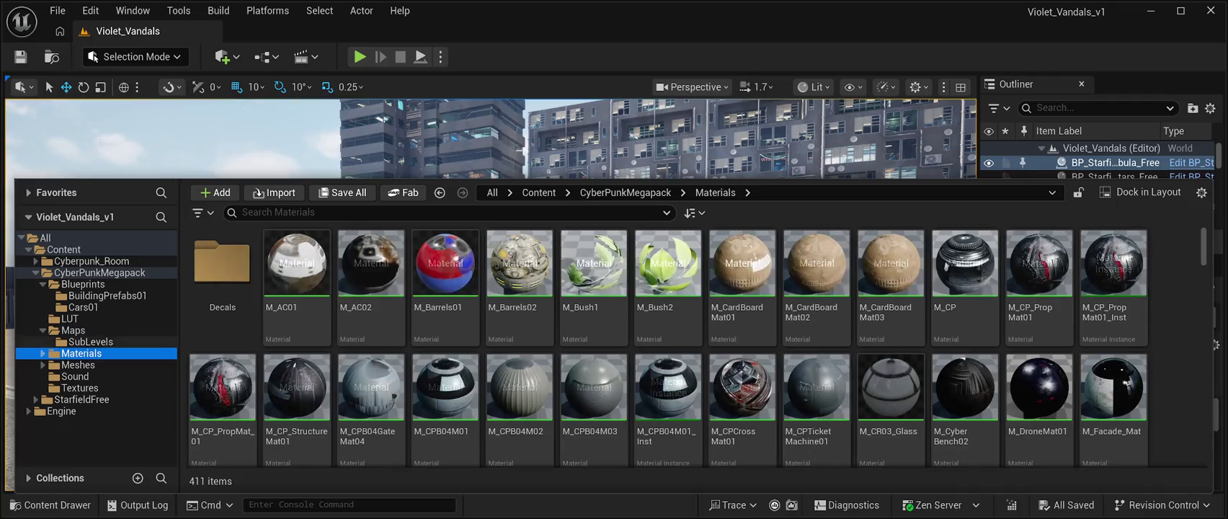
Step: Open Blueprints/BuildingPrefabs01 to list its 68 building blueprints
click(83, 284)
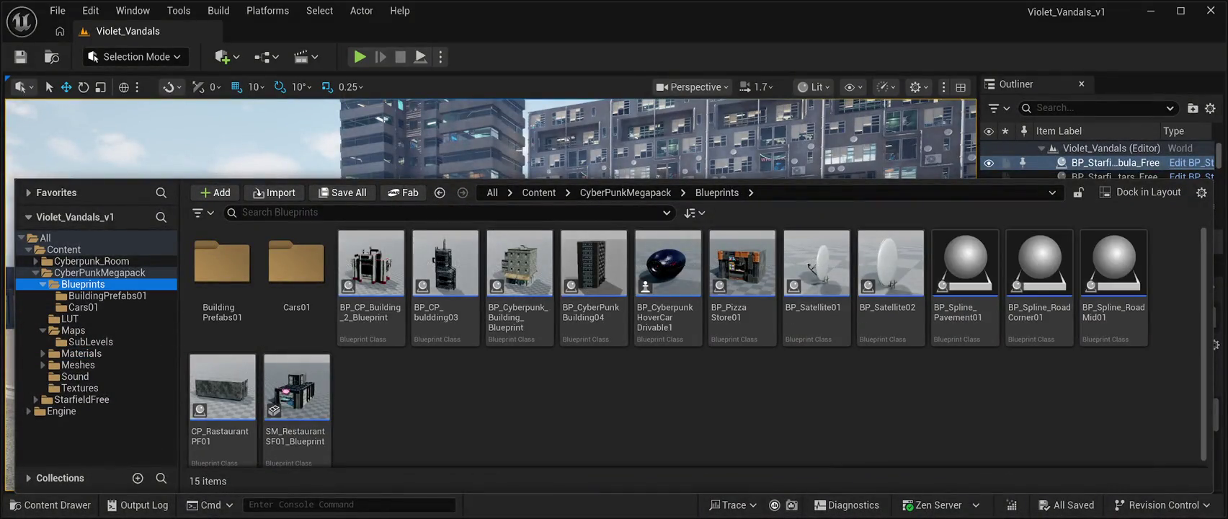
click(222, 267)
double_click(222, 266)
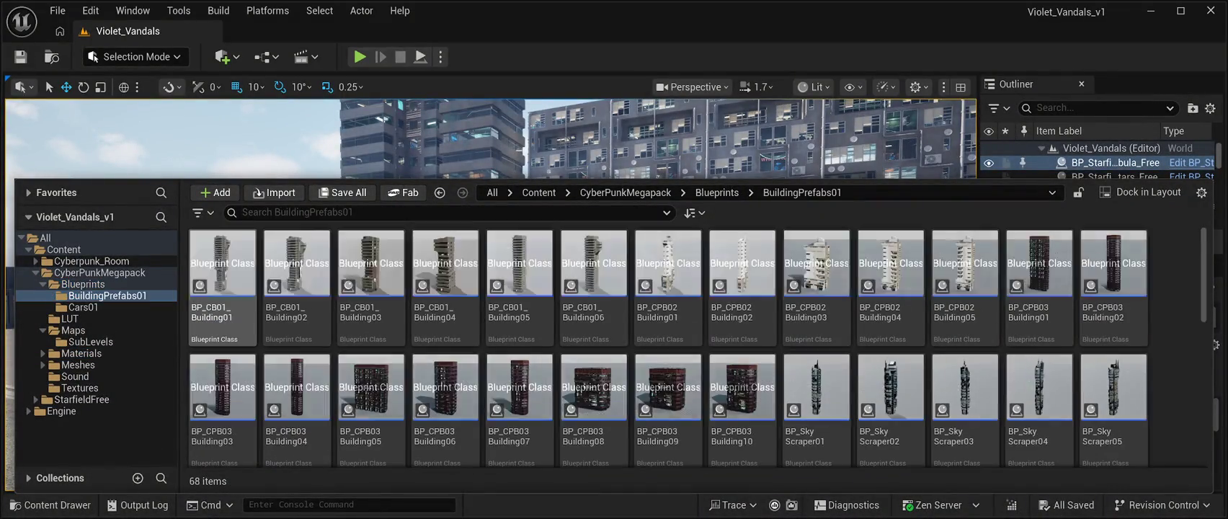
Step: Scroll through the BuildingPrefabs01 building prefabs
scroll(965, 403, down, 2)
scroll(965, 403, up, 2)
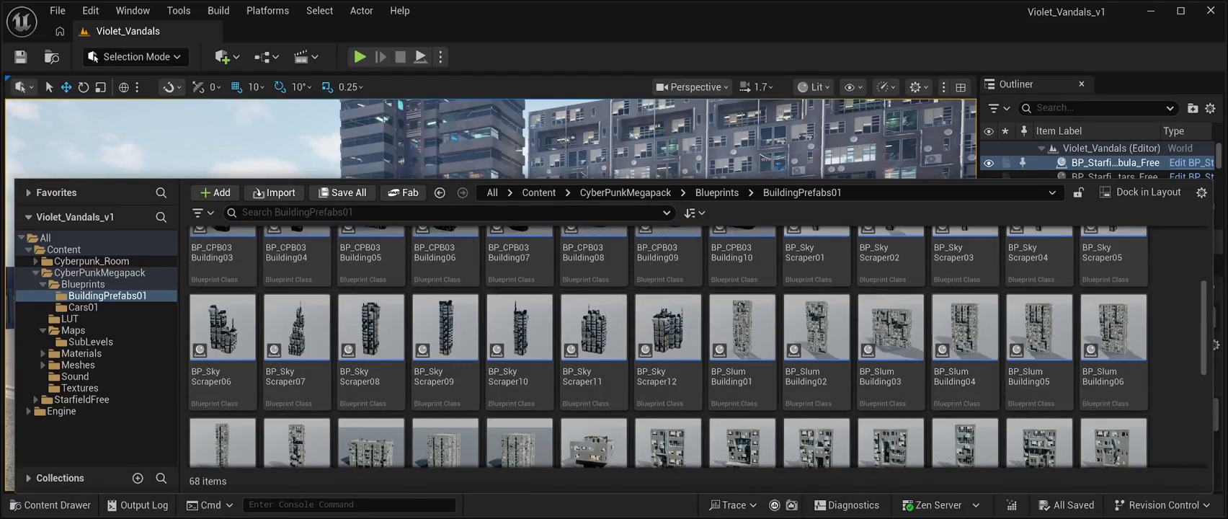
scroll(966, 346, down, 2)
scroll(890, 338, down, 4)
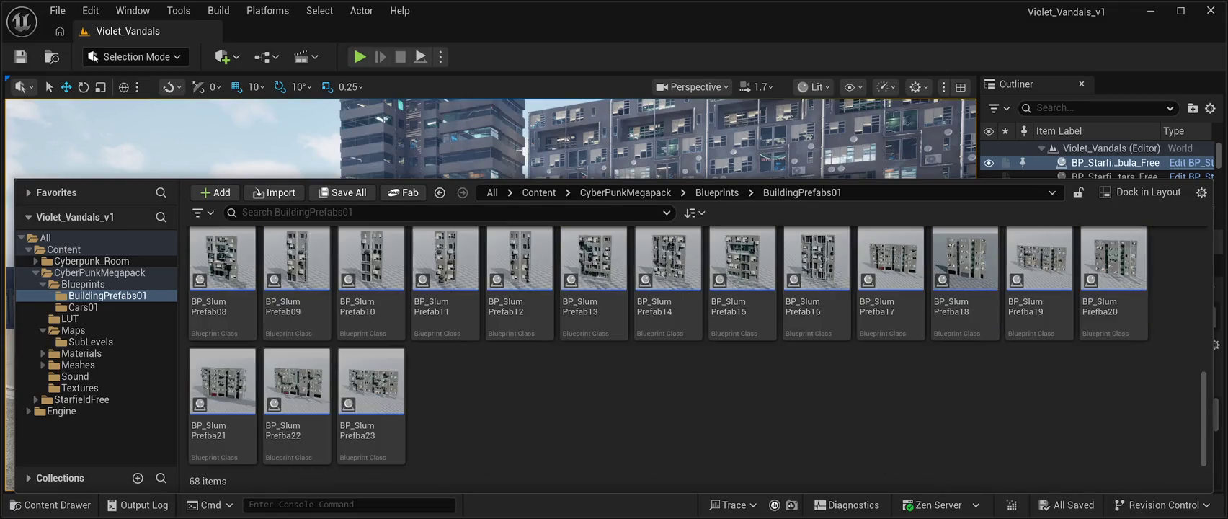
scroll(667, 367, up, 4)
scroll(667, 389, up, 3)
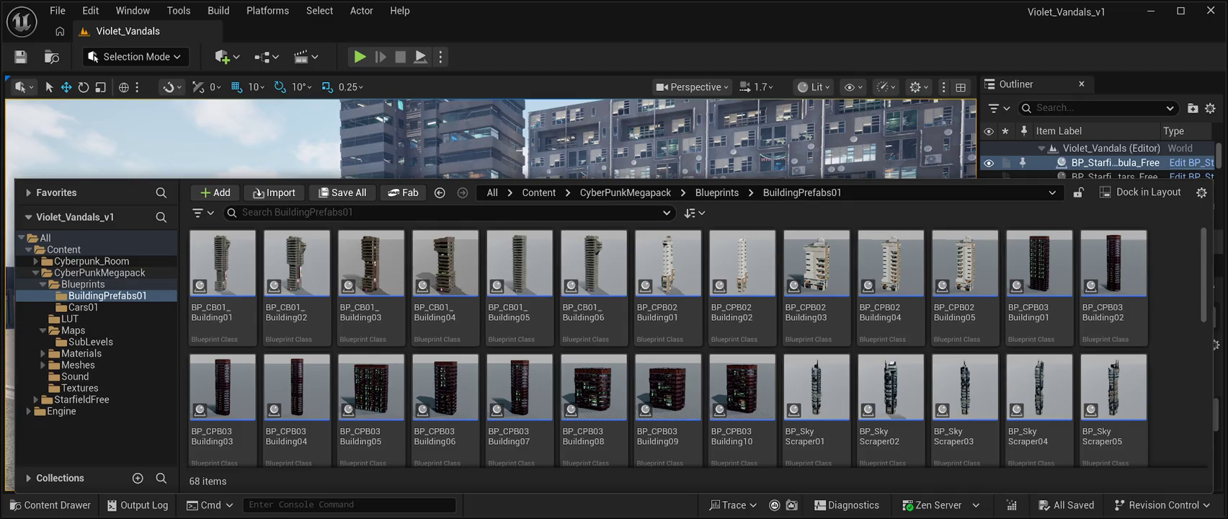
Step: Go back through Content to the CyberPunkMegapack folder and its seven subfolders
ctrl+click(63, 249)
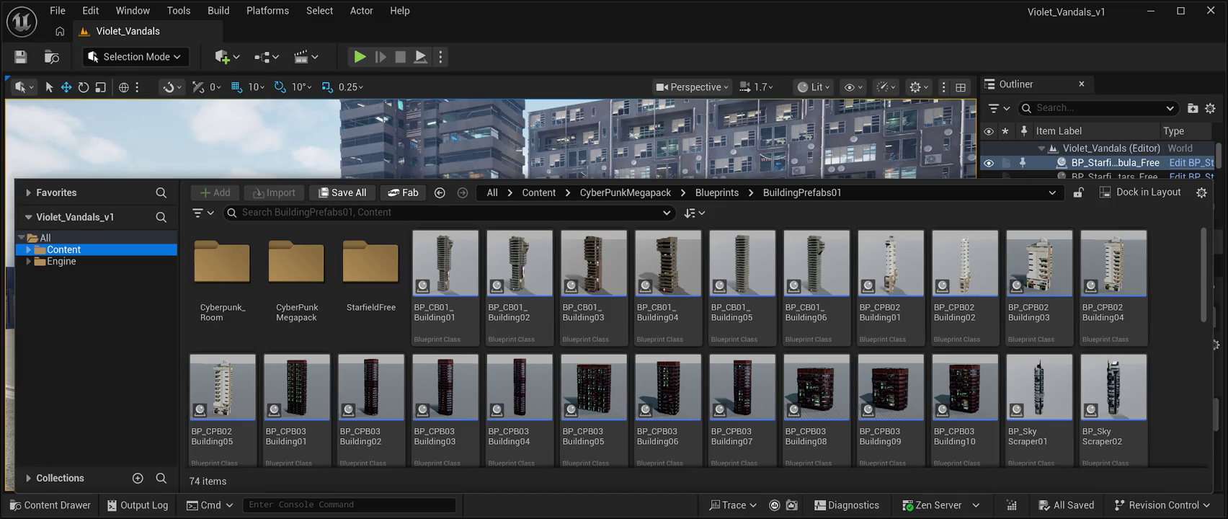
click(28, 250)
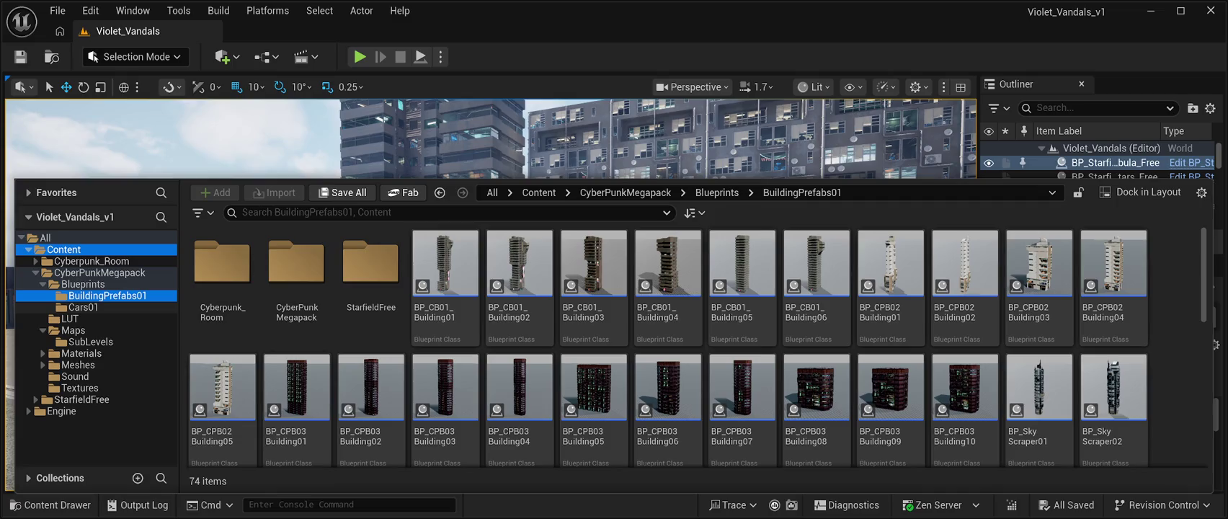
click(99, 273)
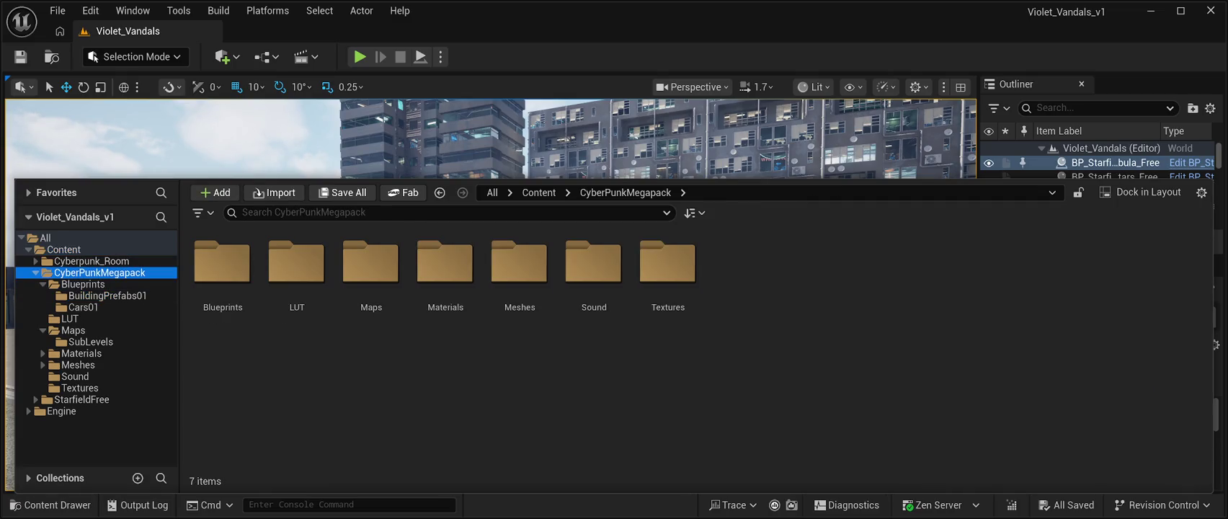
Step: Select the BP_CR01 Drivable blueprint in Blueprints > Cars01, then hide the Content Drawer
double_click(222, 267)
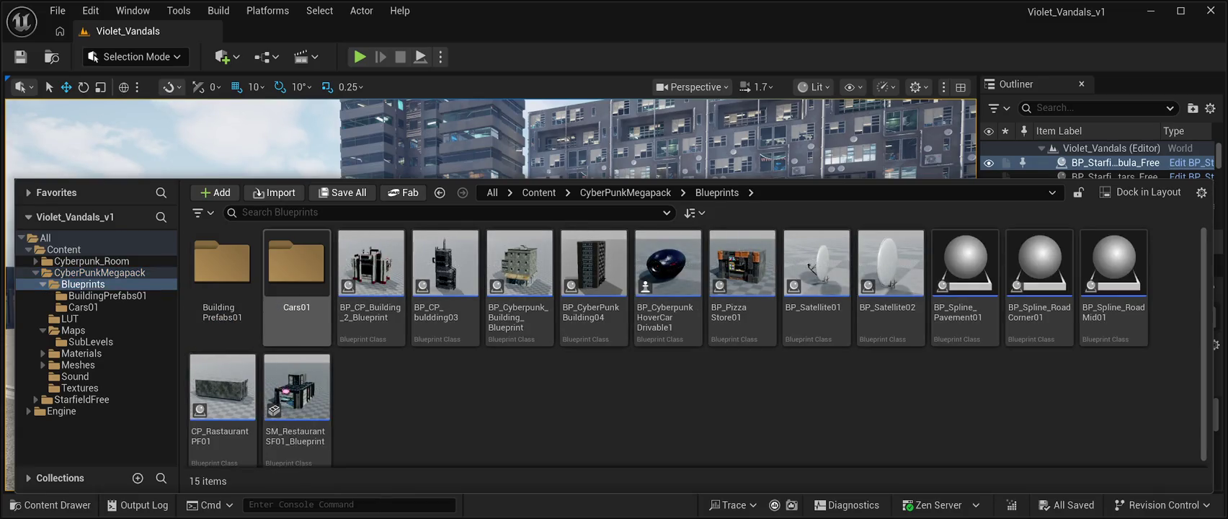
double_click(296, 270)
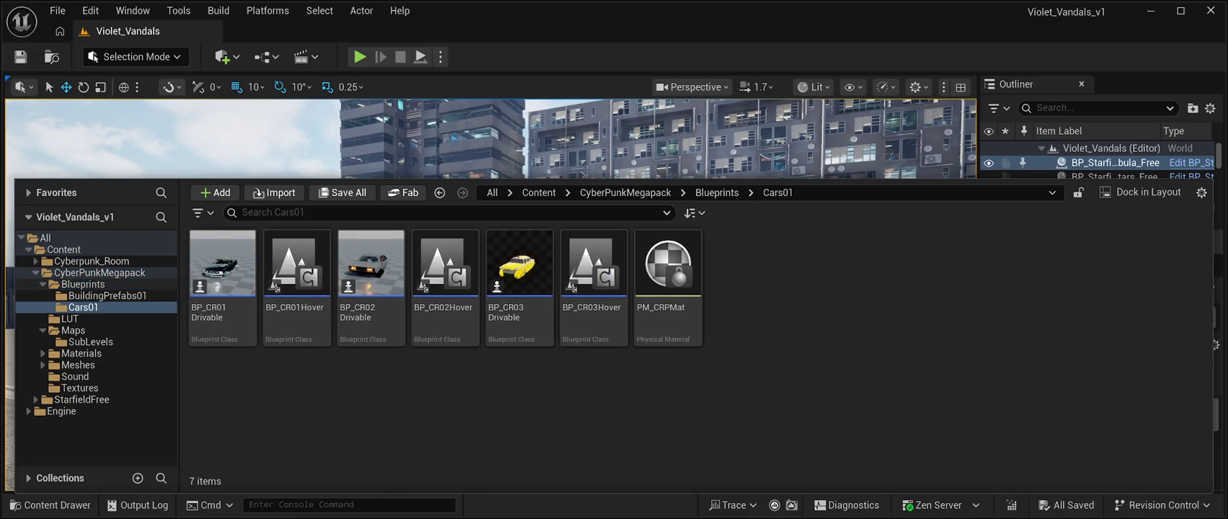
click(222, 267)
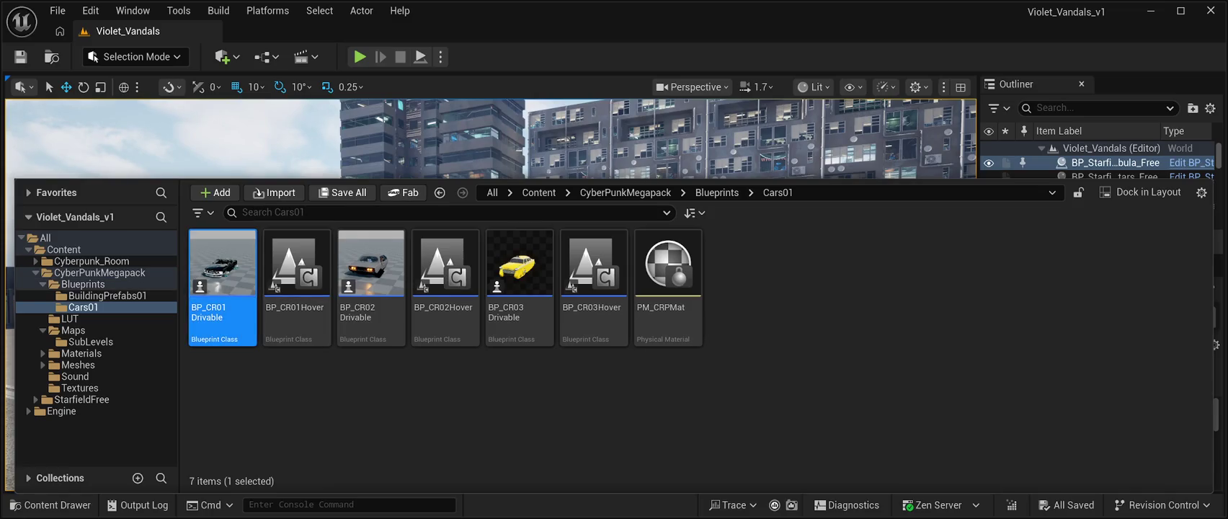
key(ctrl+space)
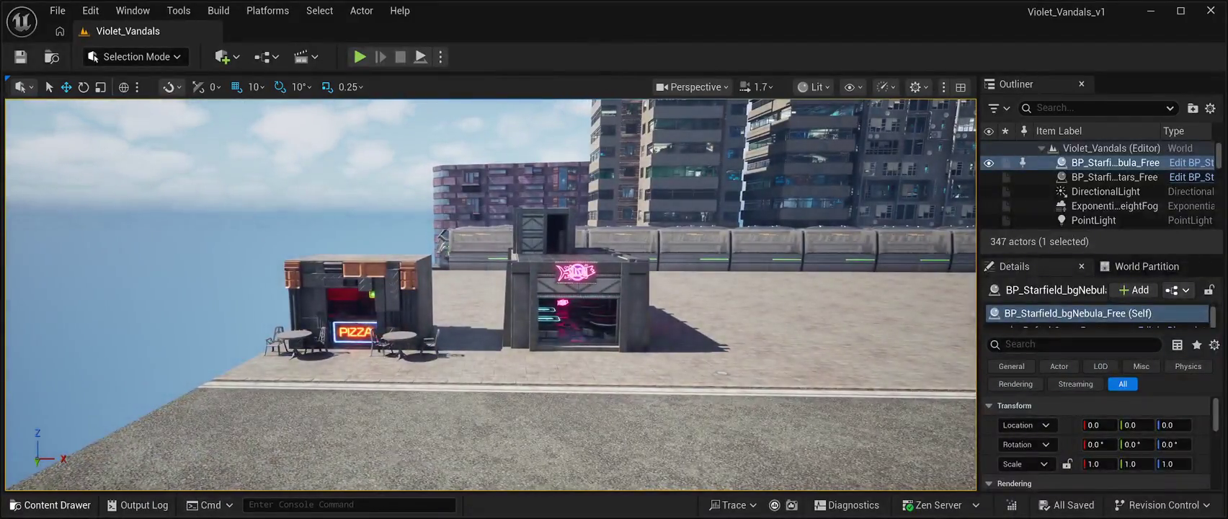
Step: Reopen the Content Drawer at the top-level Content folder
key(ctrl+space)
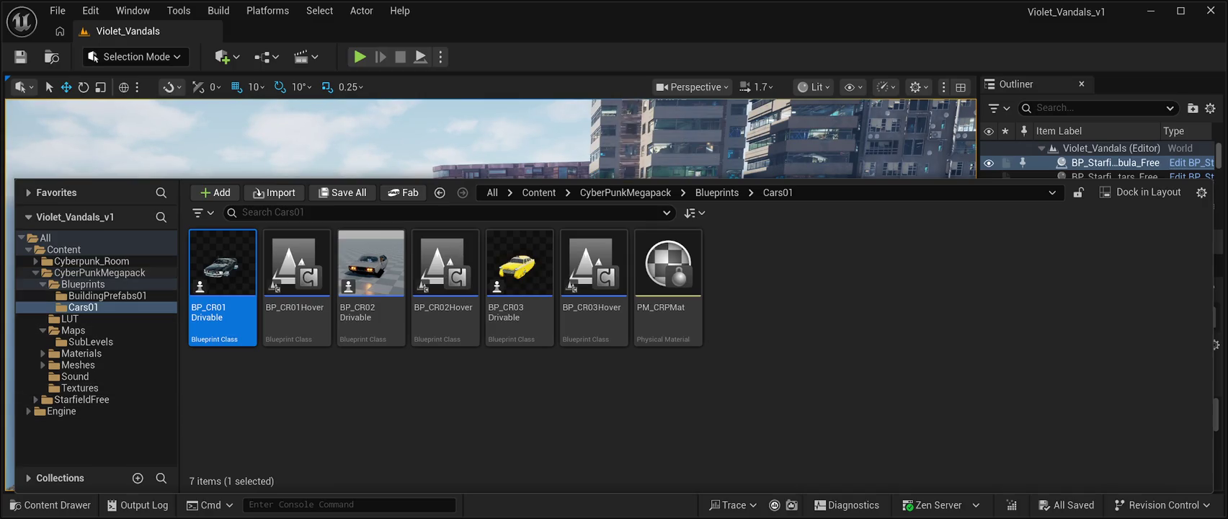
click(64, 249)
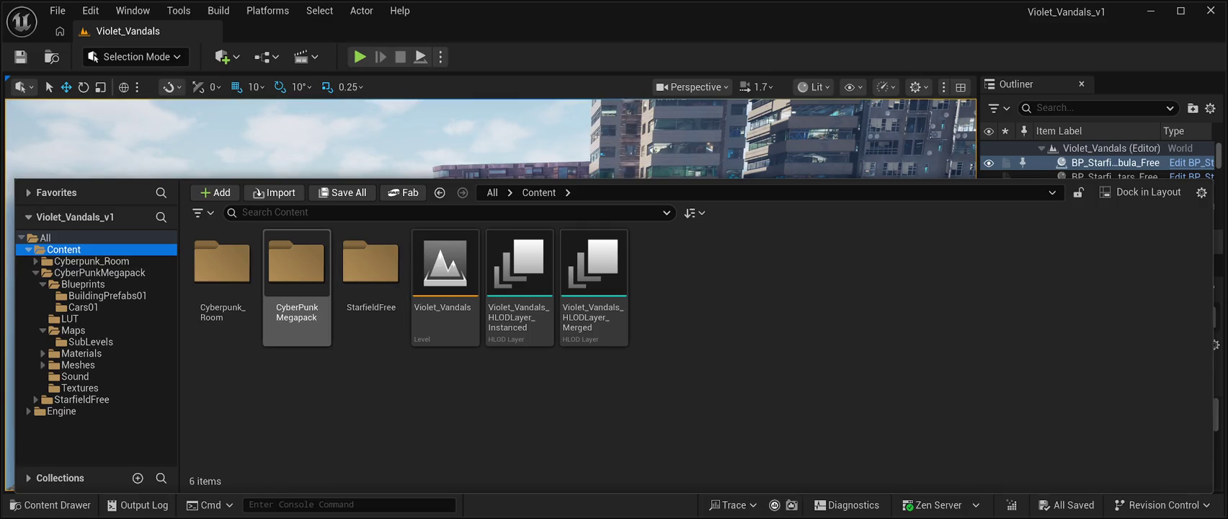
Step: Browse CyberPunkMegapack's Blueprints, BuildingPrefabs01, Cars01, SubLevels and Decals folders, ending in Meshes
double_click(296, 274)
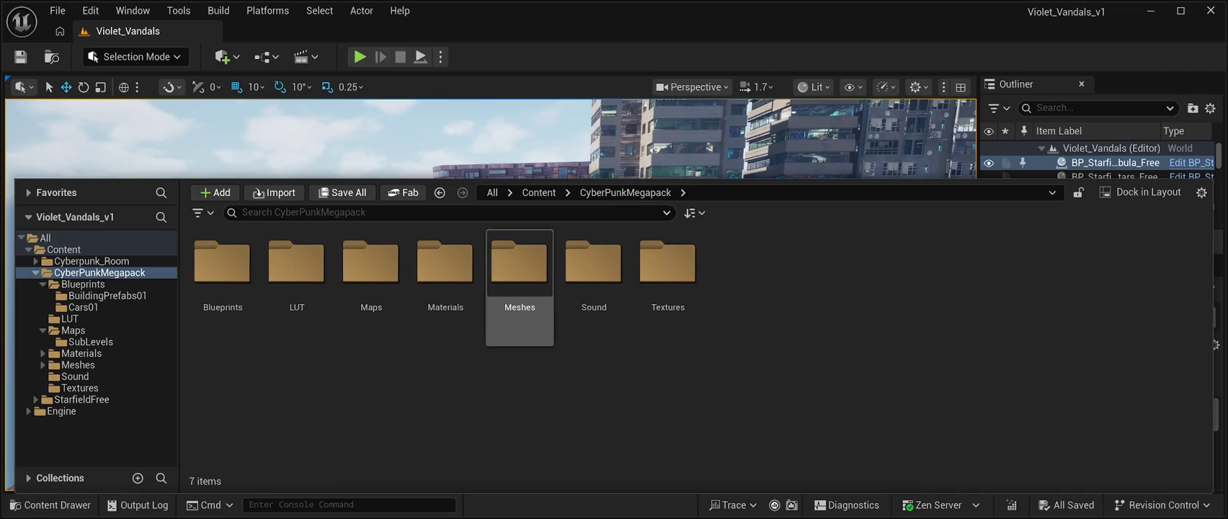
double_click(223, 267)
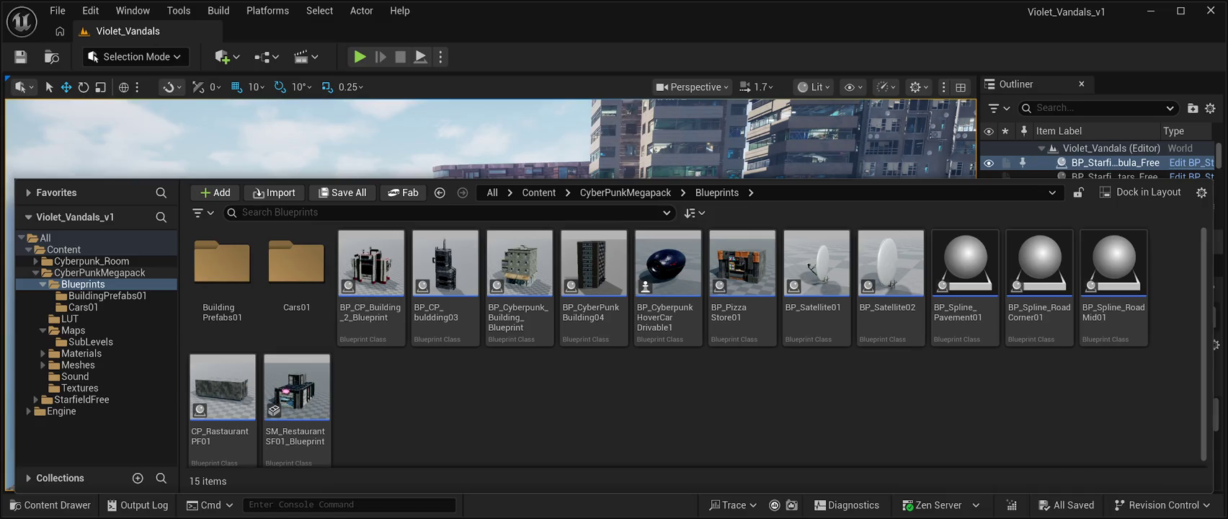
click(107, 295)
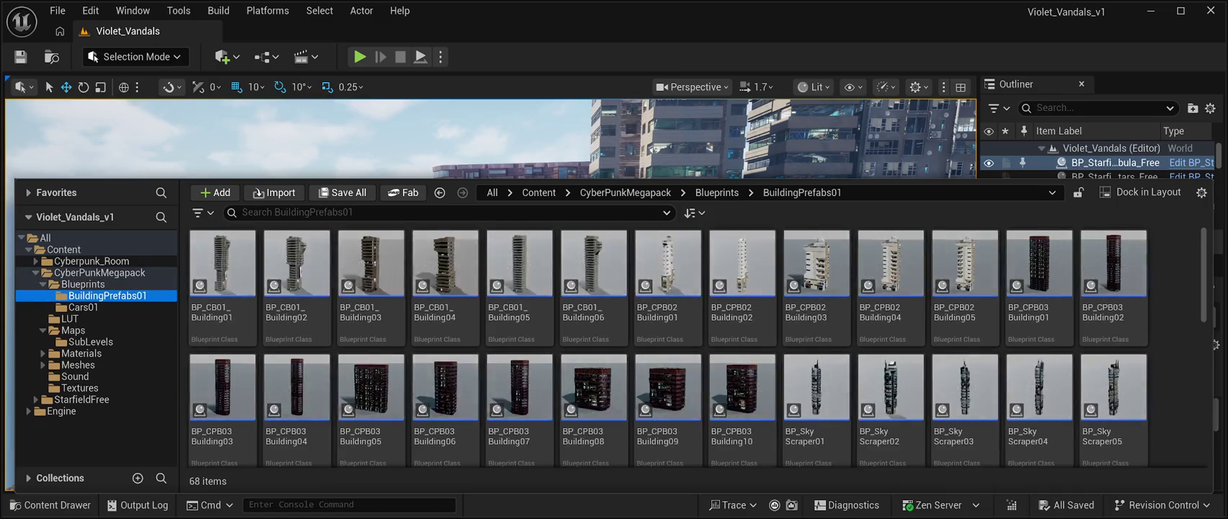
click(83, 307)
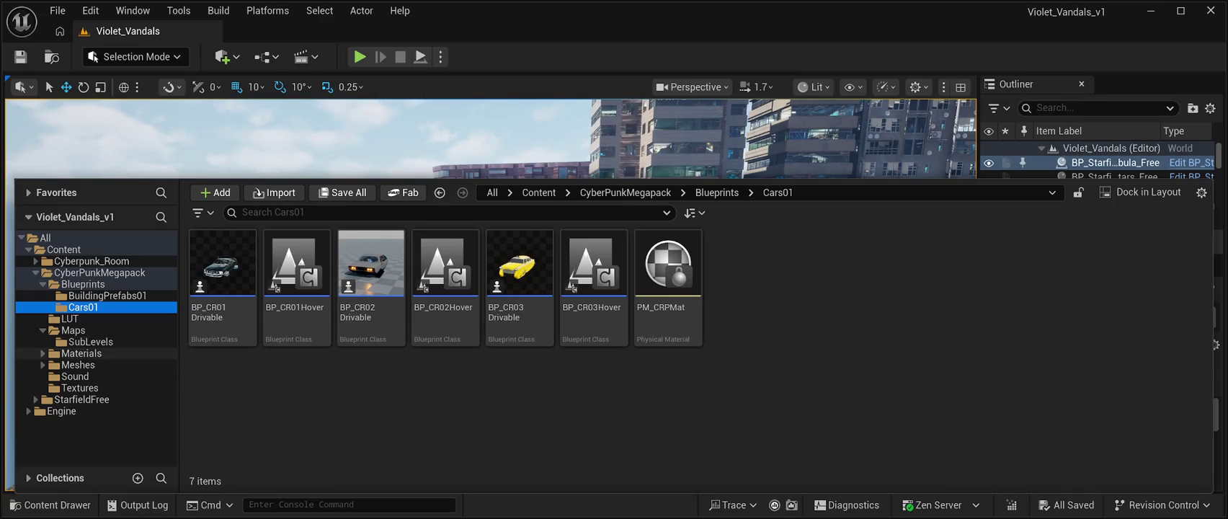
click(91, 341)
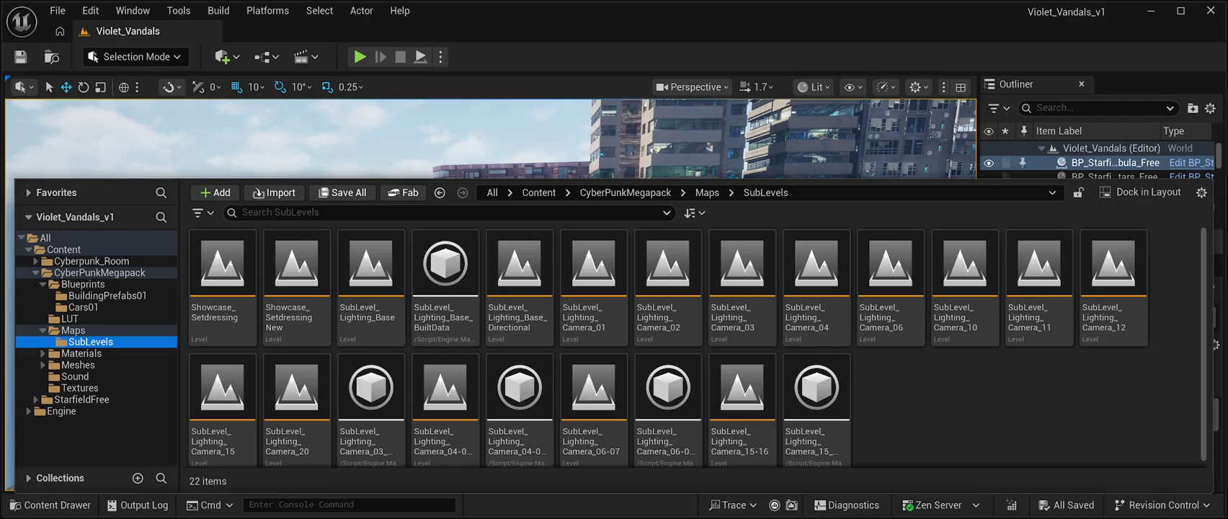
click(42, 353)
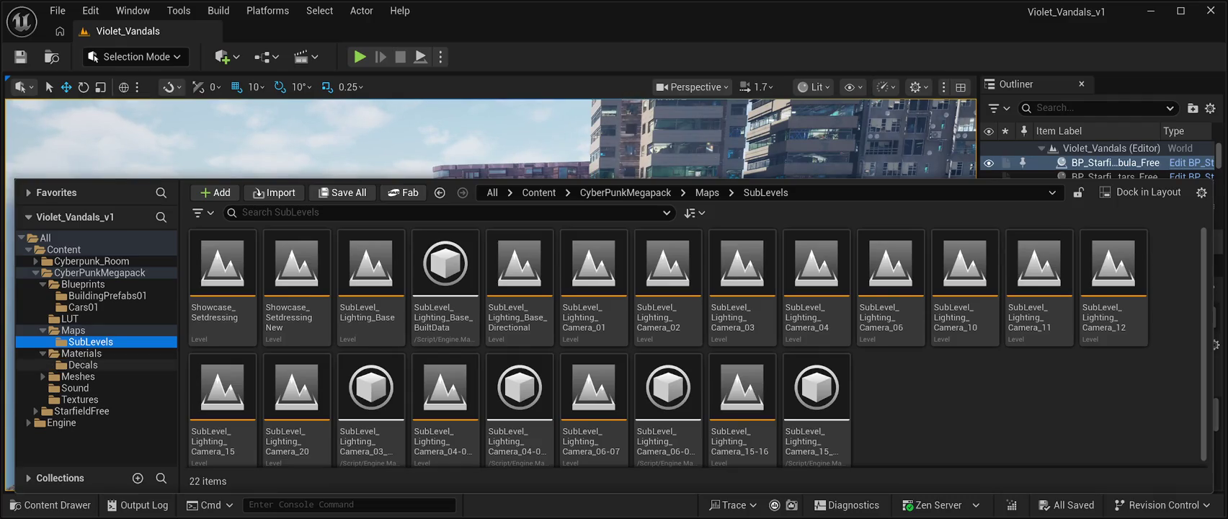
click(83, 365)
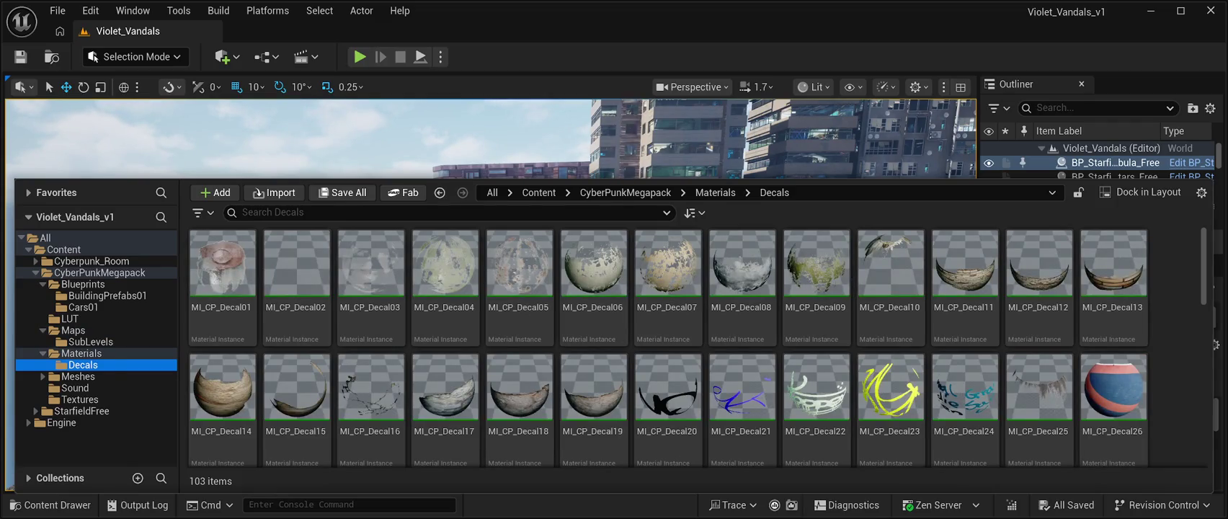
click(78, 376)
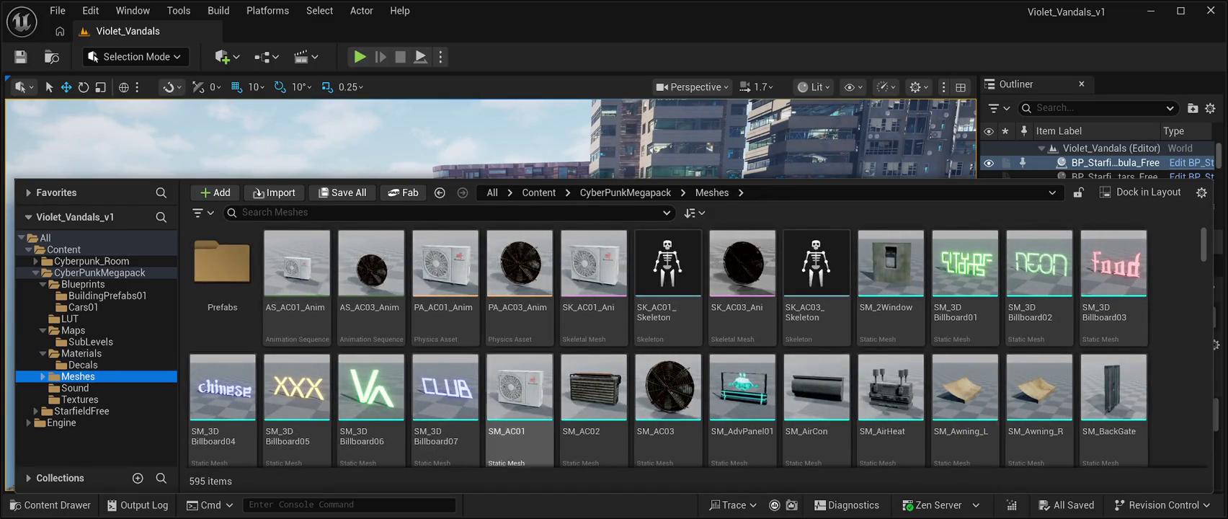
Step: Find the SM_Cyber Barrels01 mesh in the Meshes folder, pick it and close the drawer
scroll(668, 317, down, 2)
scroll(668, 317, down, 5)
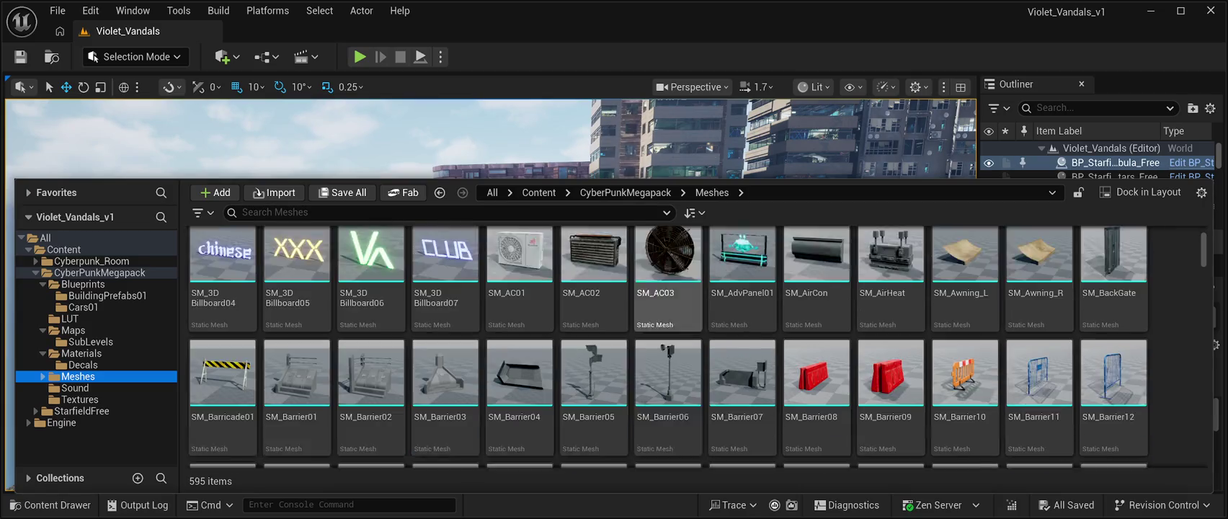
scroll(668, 317, down, 2)
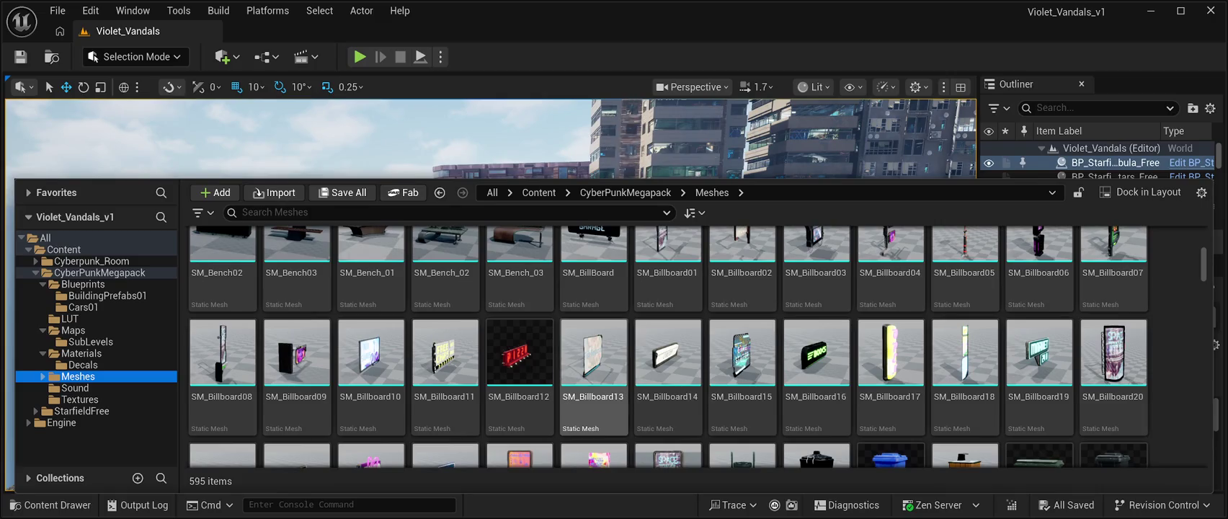
scroll(668, 375, down, 3)
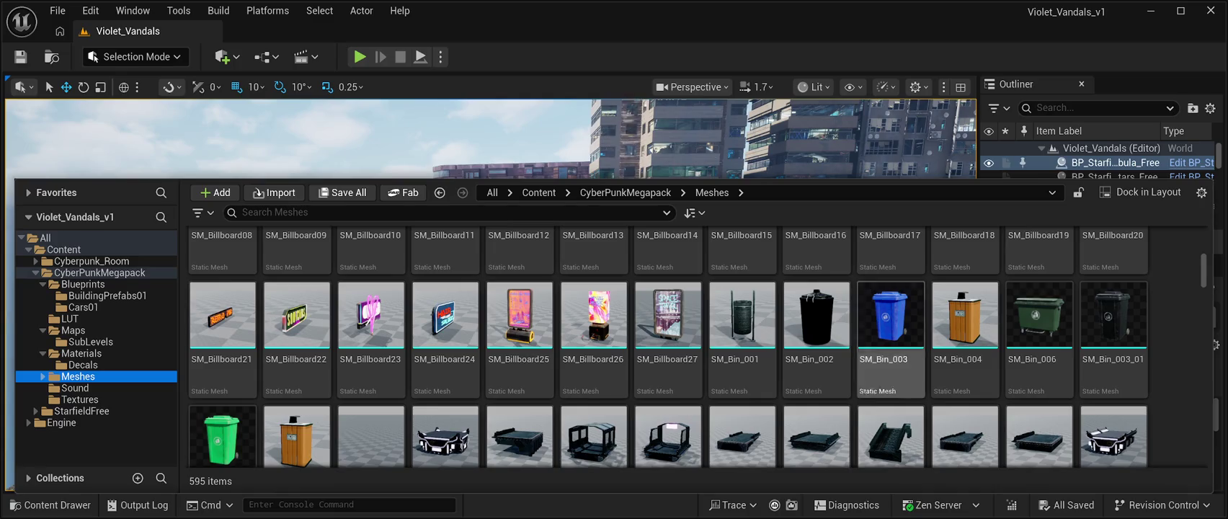
scroll(891, 339, down, 1)
scroll(892, 338, down, 1)
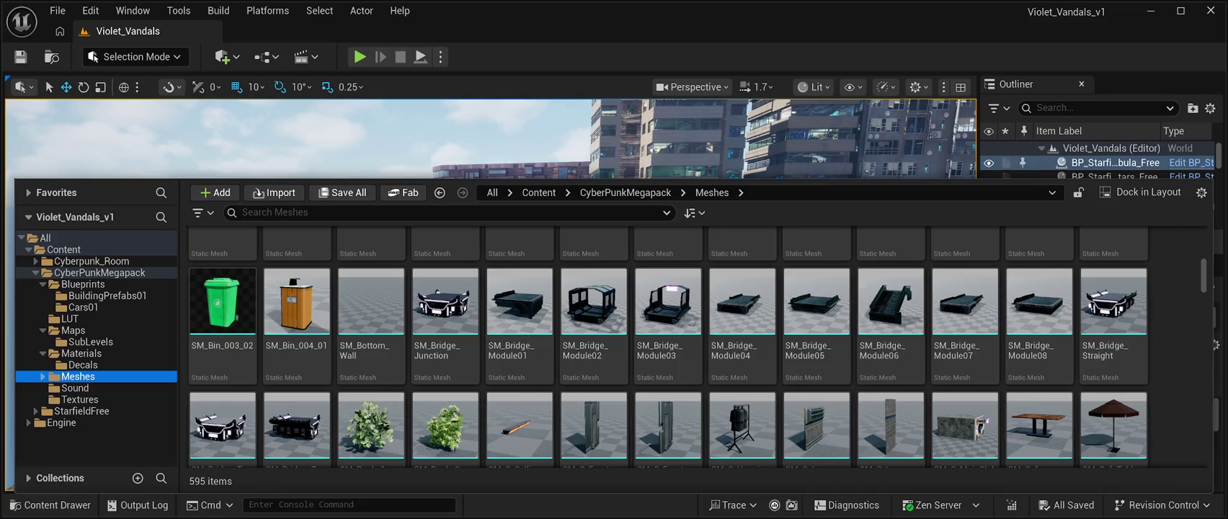
scroll(743, 360, down, 3)
scroll(742, 360, down, 3)
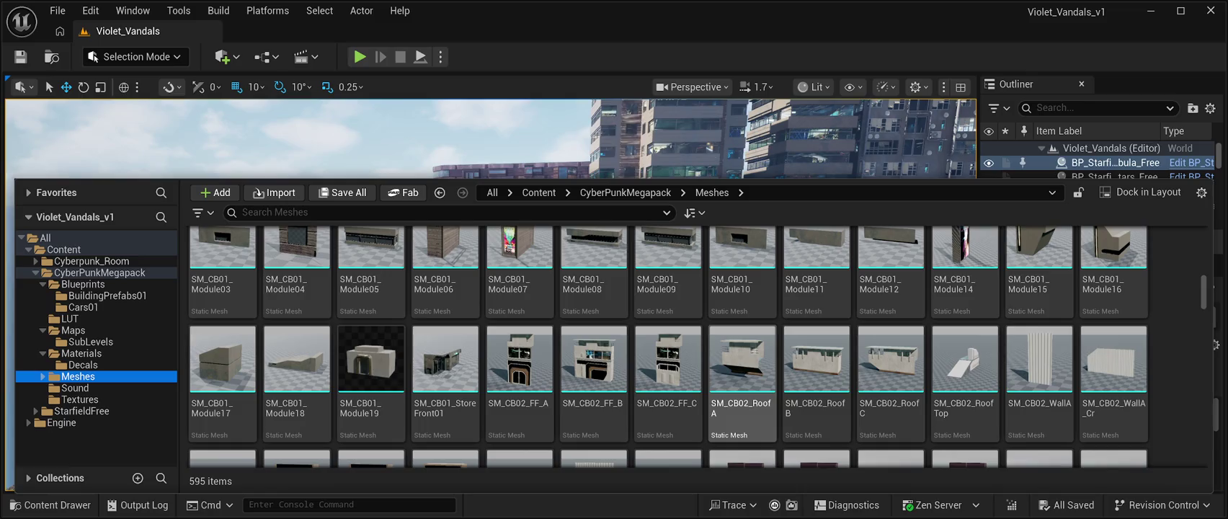
scroll(742, 382, down, 1)
scroll(965, 418, down, 2)
scroll(966, 404, down, 4)
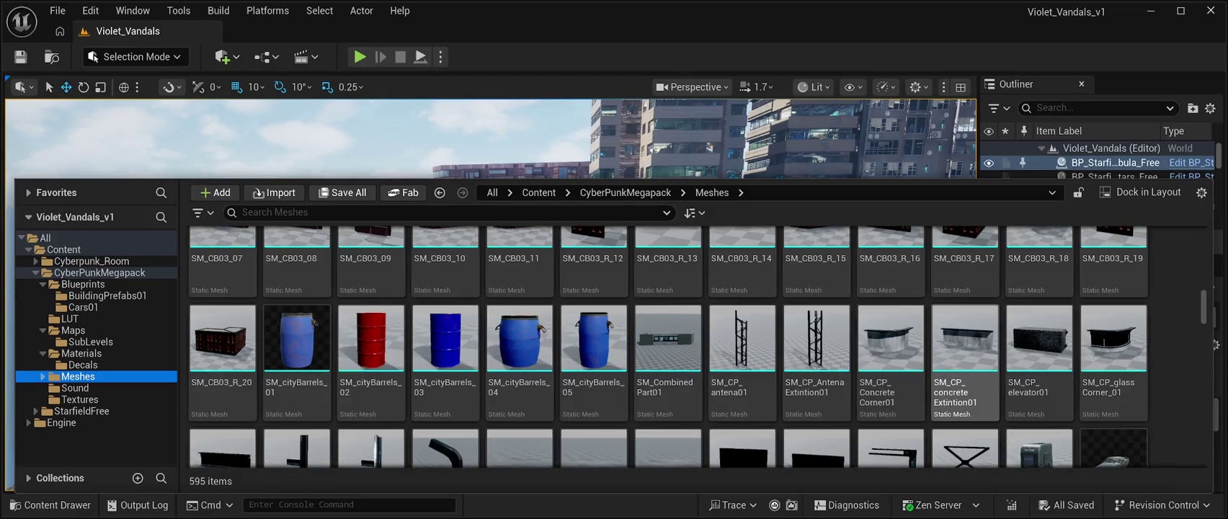
scroll(966, 403, down, 1)
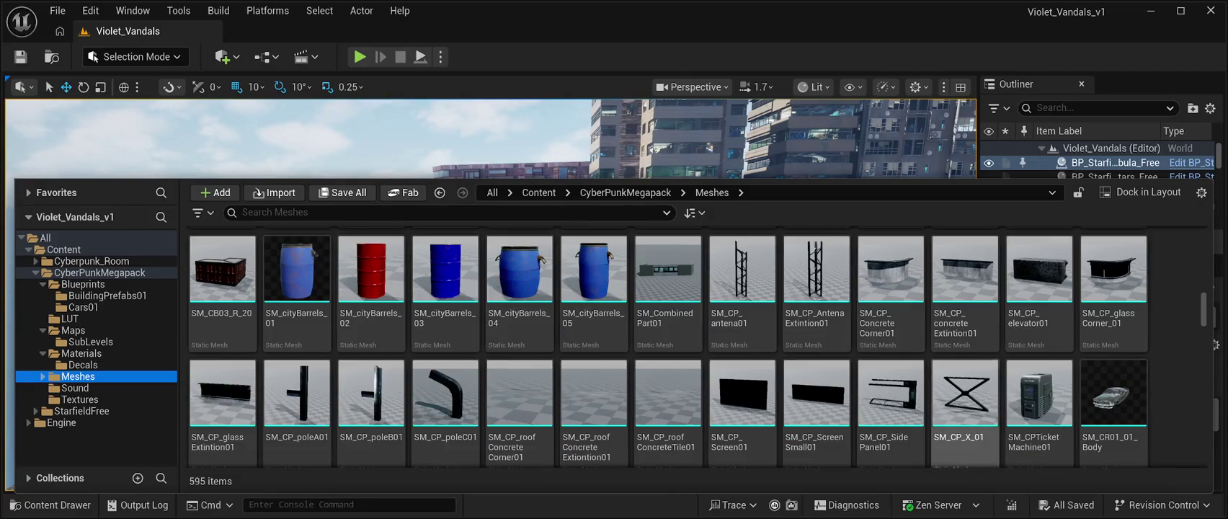
scroll(966, 393, down, 1)
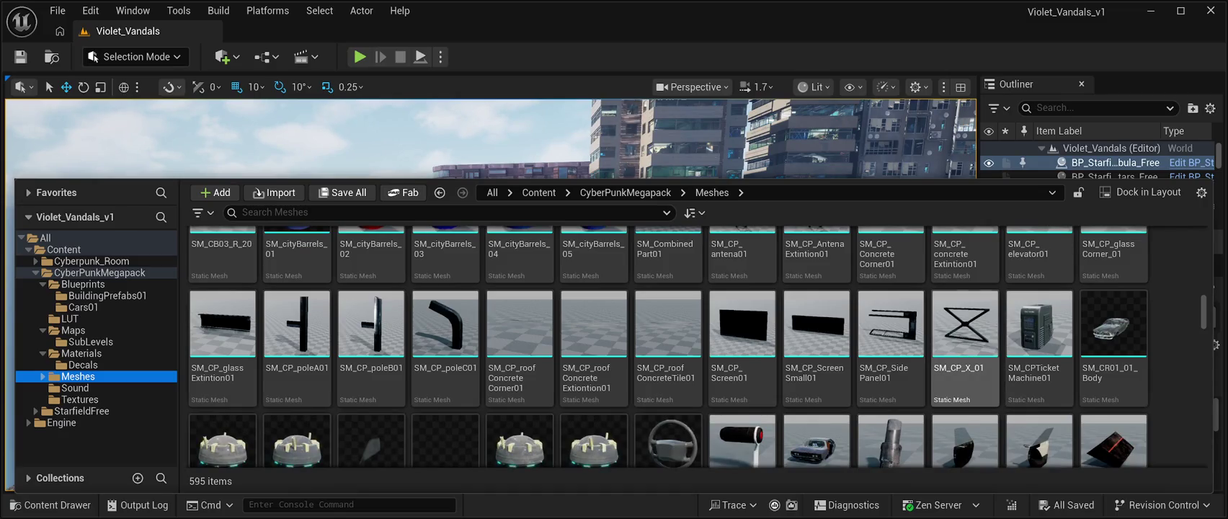
scroll(668, 353, down, 5)
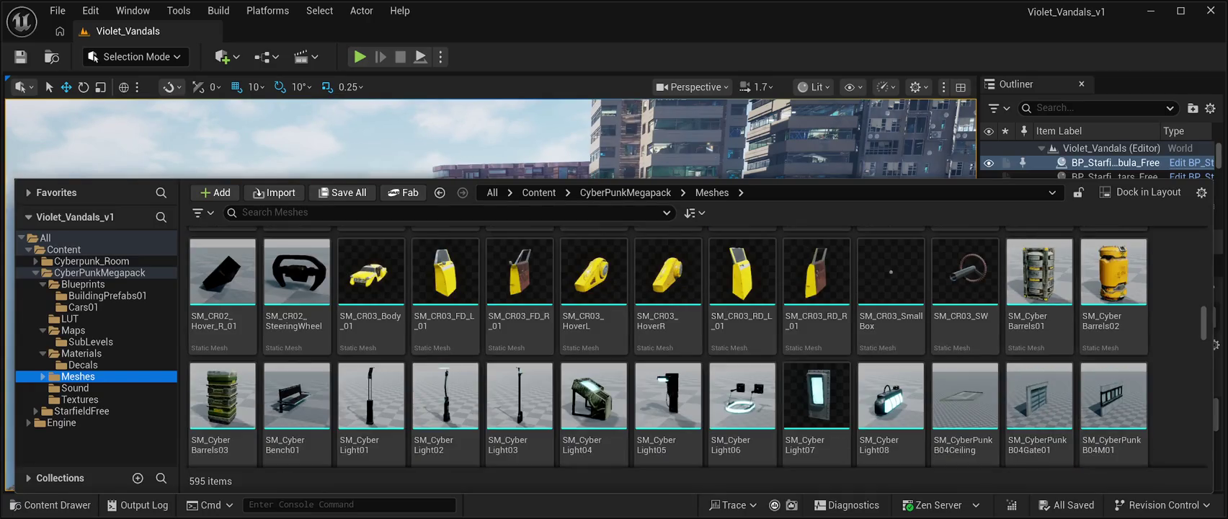
scroll(1038, 396, down, 1)
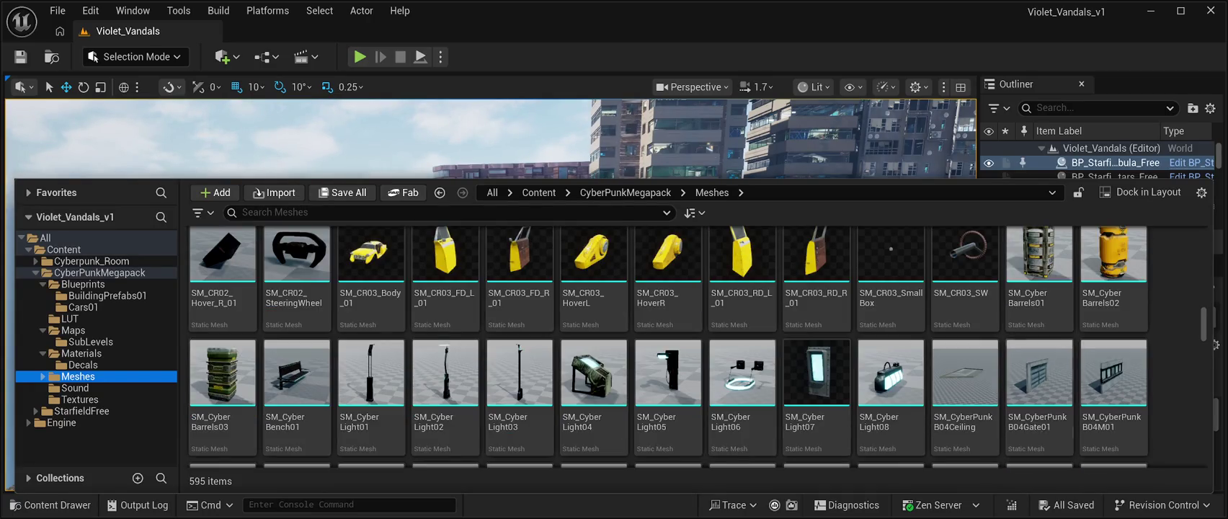
scroll(965, 317, up, 2)
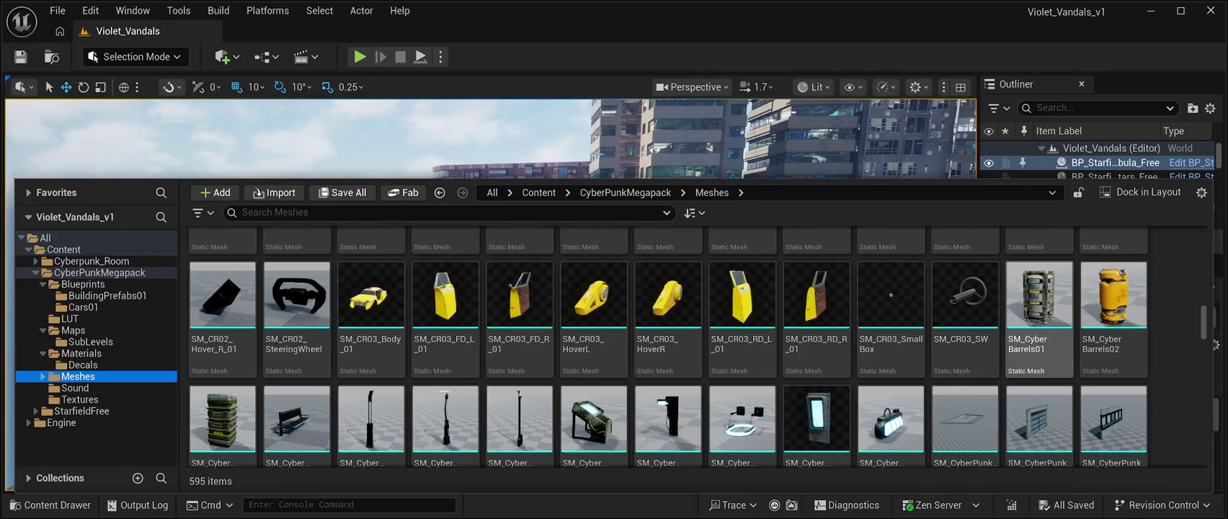
click(1039, 303)
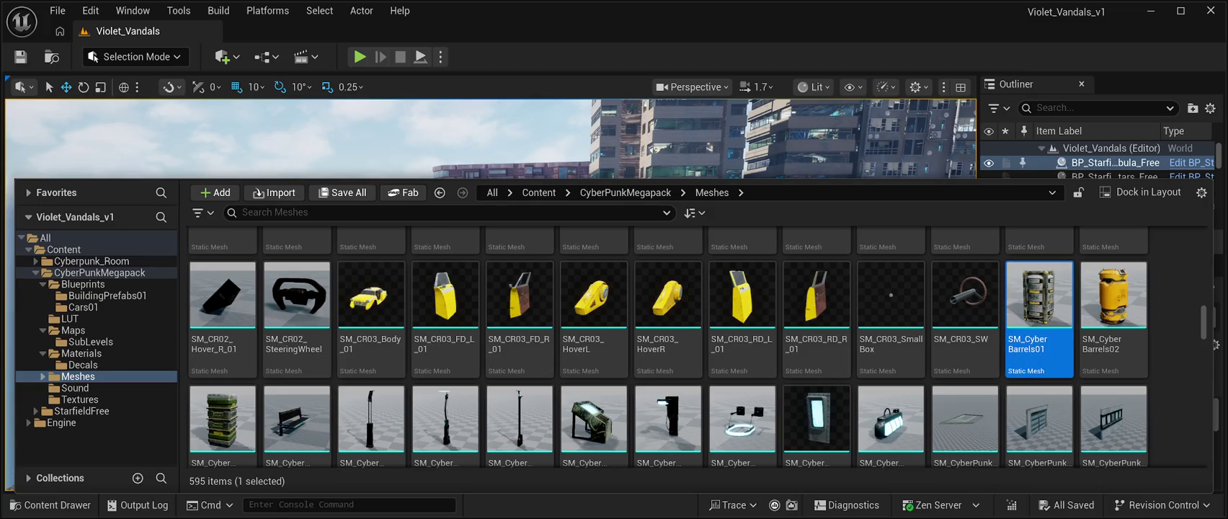
key(ctrl+space)
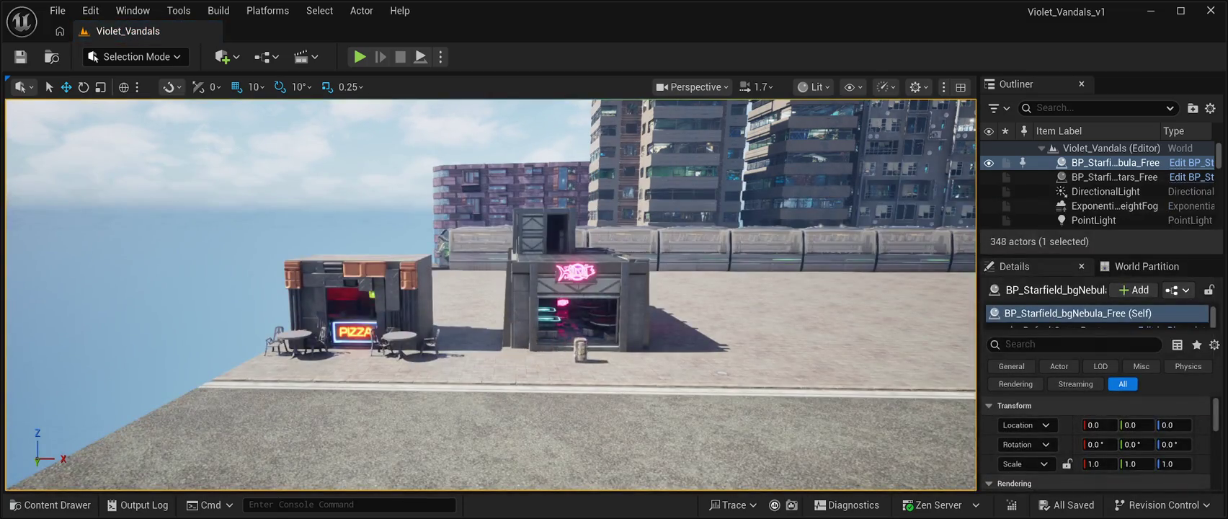
Step: Frame the barrel and set its location to X 4020, Y -2420
key(f)
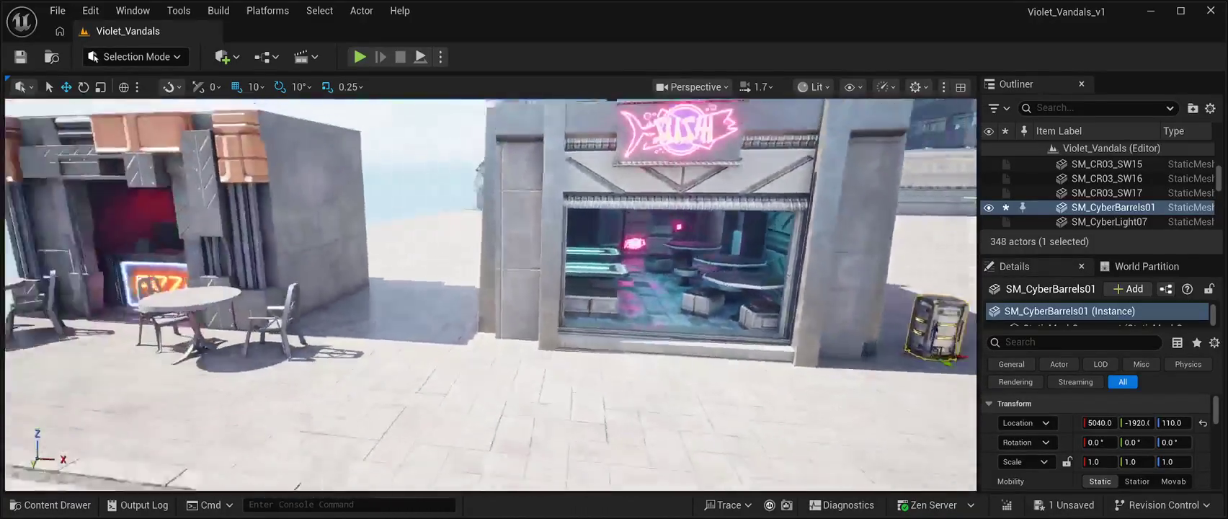
text(4020)
key(Return)
text(-2420)
key(Return)
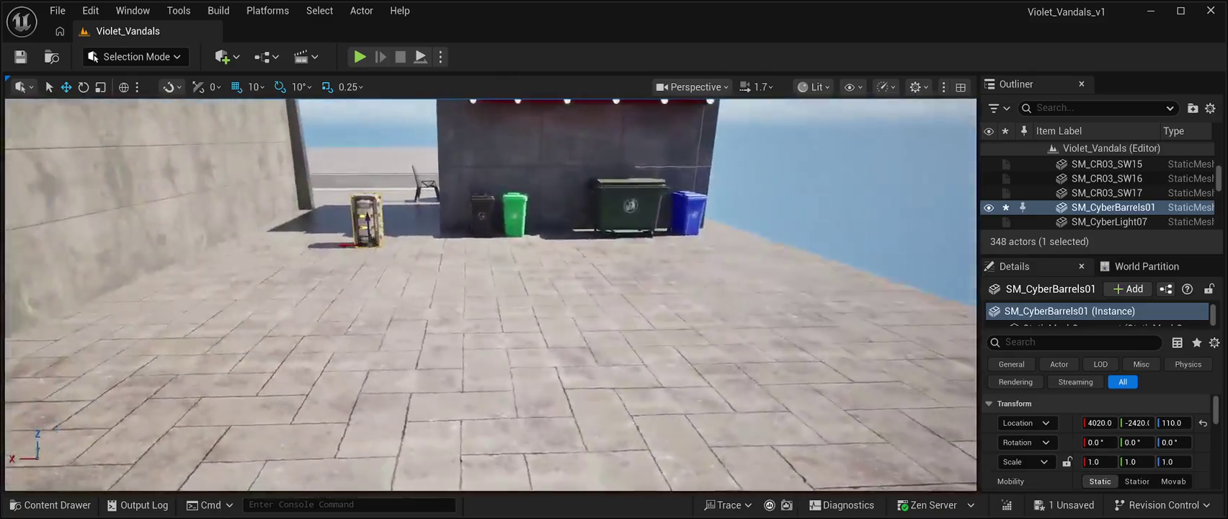
Step: Slide the barrel beside the green dumpster in line with the bins, then duplicate it
mouse_move(377, 258)
mouse_down()
mouse_move(573, 271)
mouse_move(610, 258)
mouse_up()
key(ctrl+z)
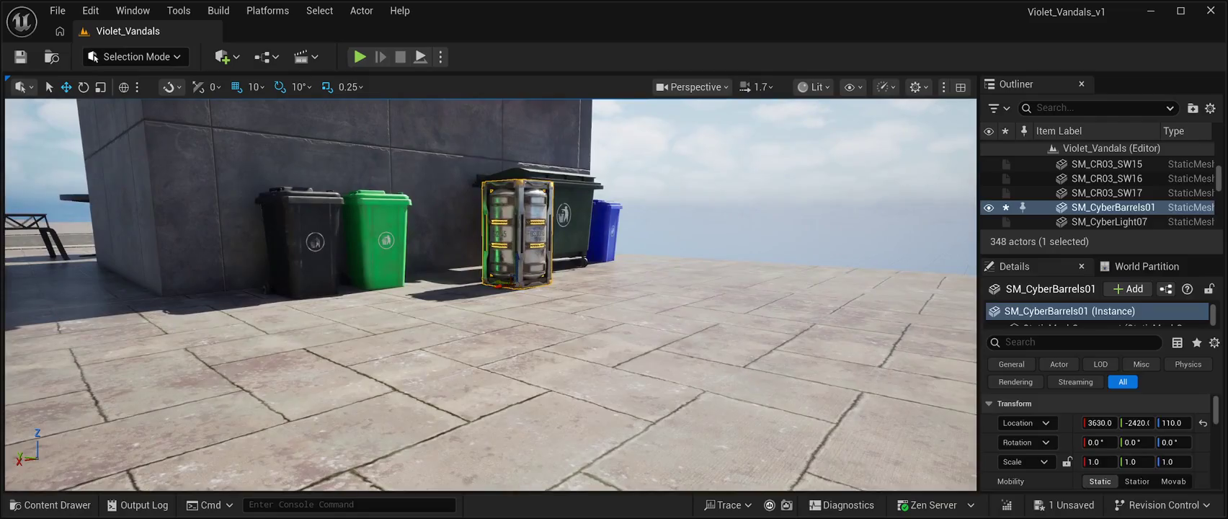
drag(1138, 422, 1168, 422)
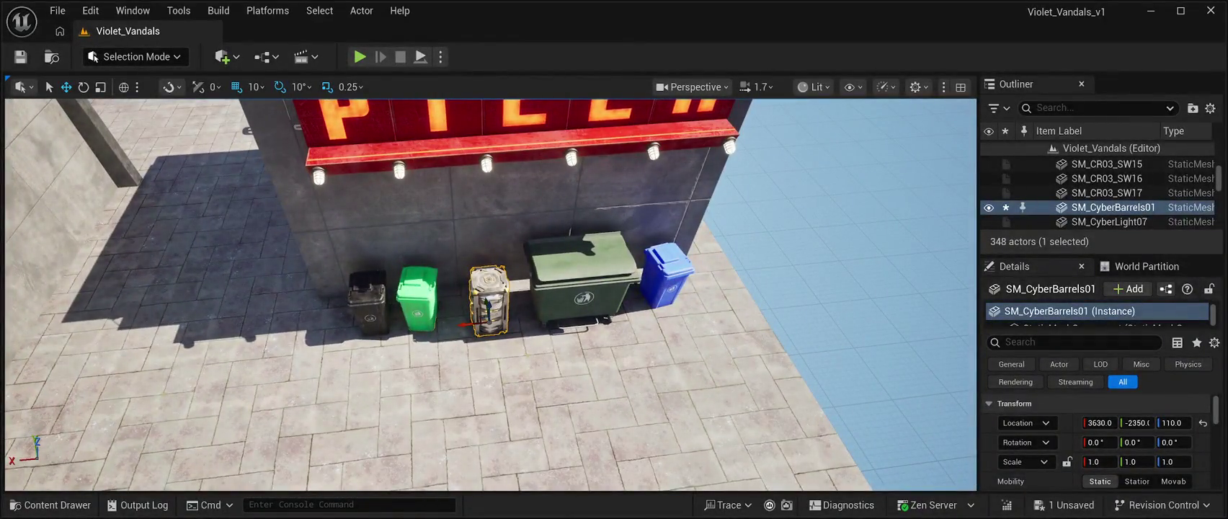
key(ctrl+d)
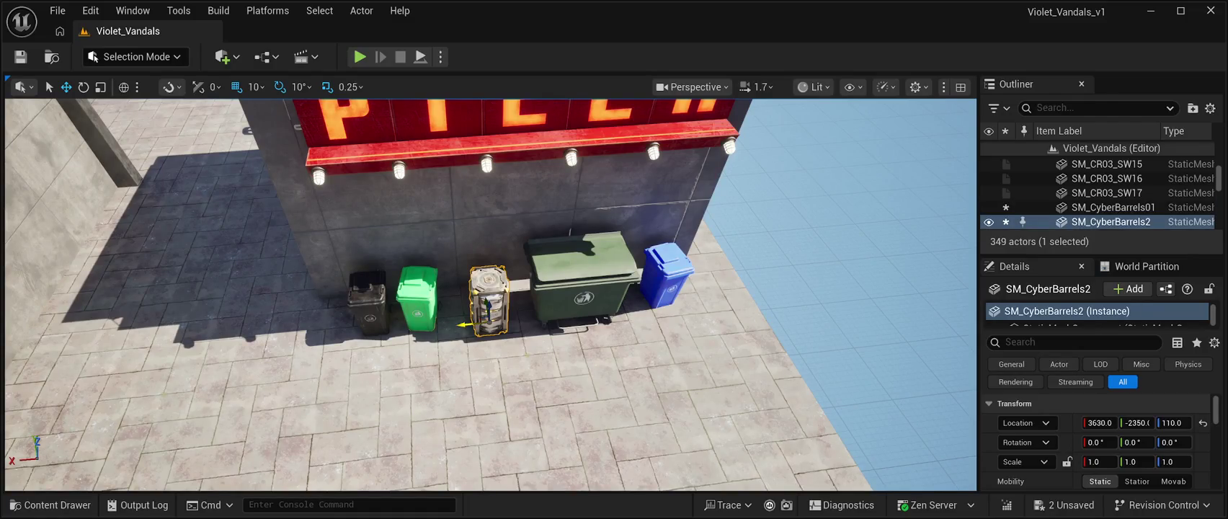
Step: Move the duplicate barrel in front of the first, rotate it -30°, save and Play
mouse_move(490, 325)
mouse_down()
mouse_move(496, 360)
mouse_move(495, 344)
mouse_up()
key(e)
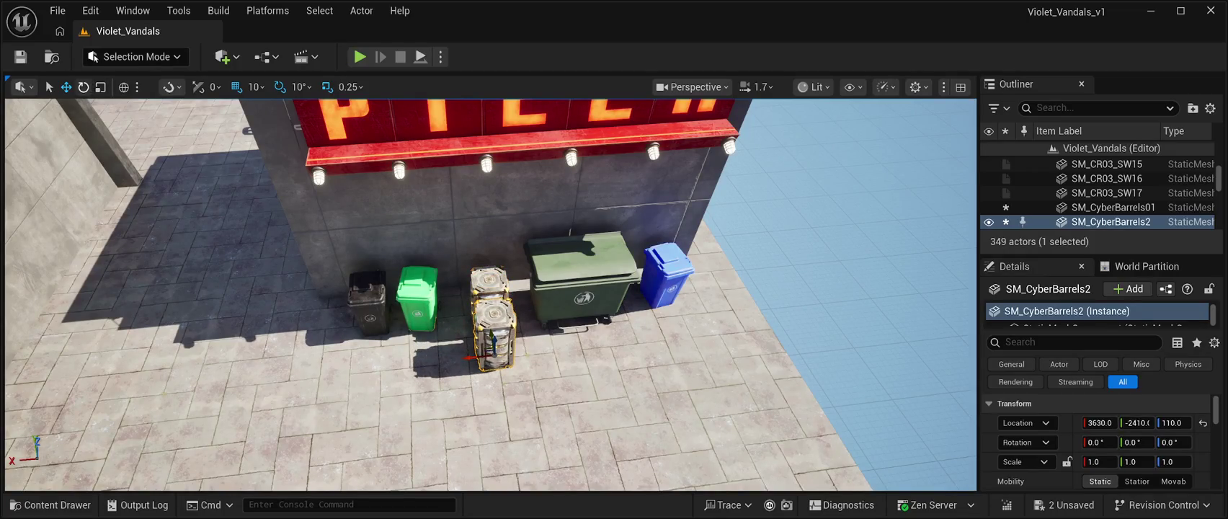
drag(477, 384, 452, 359)
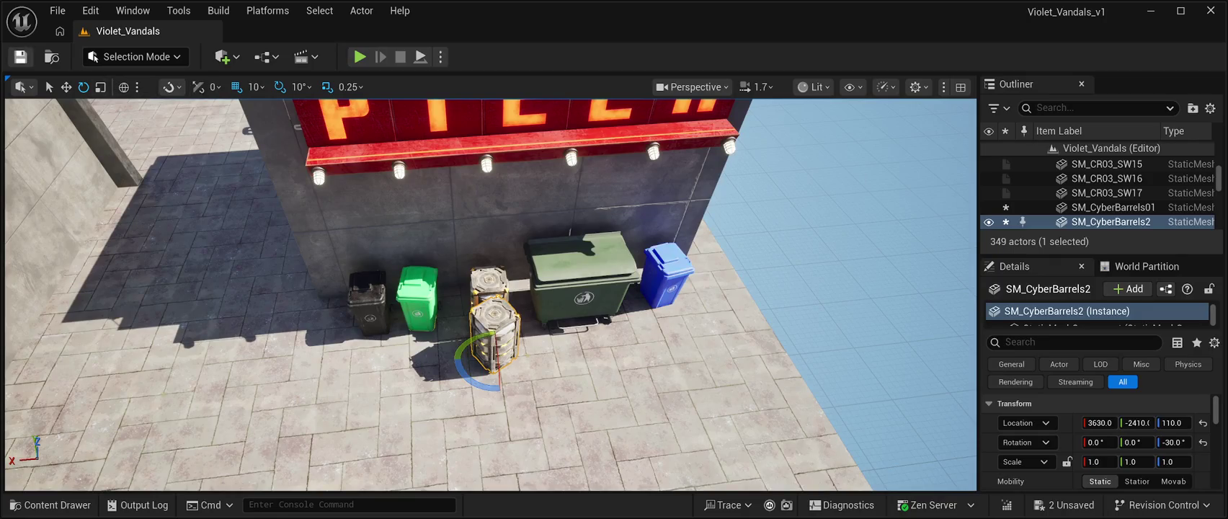
click(20, 57)
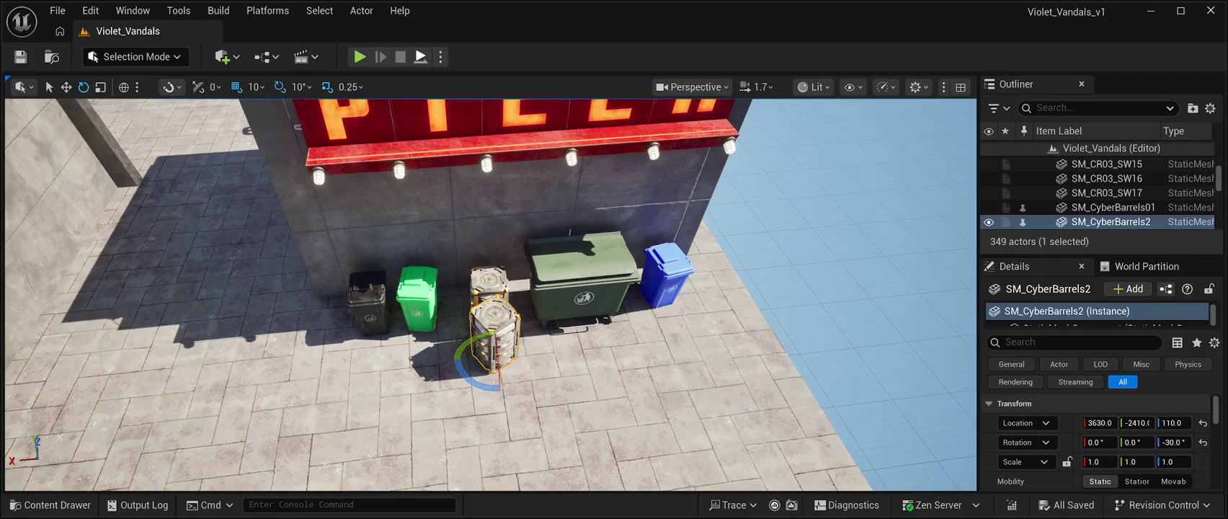
key(alt+p)
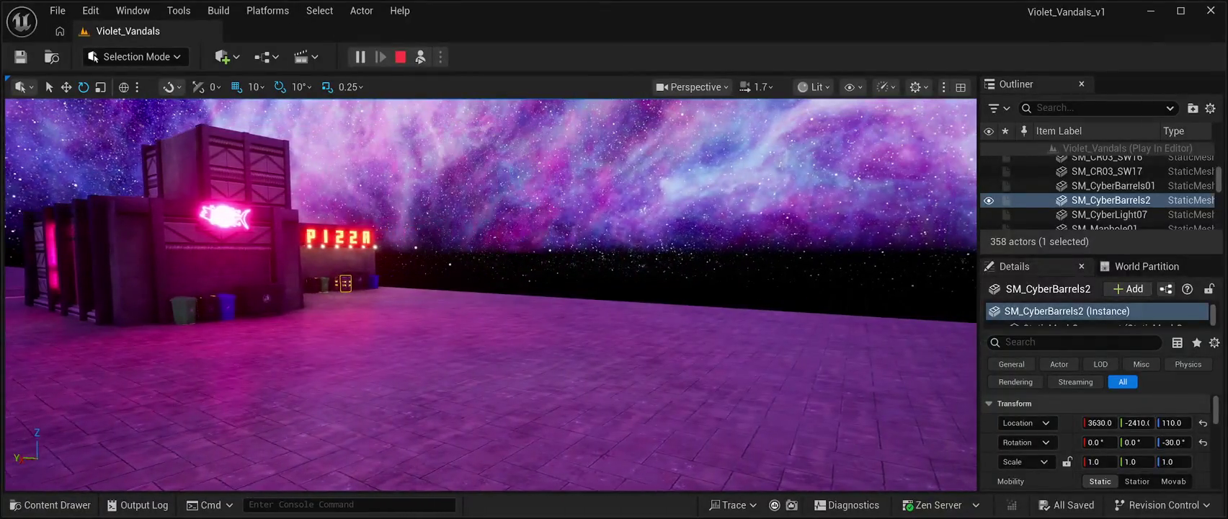
Step: Select the BP_Starfield_bgNebula_Free sky actor during play, then end the Play session
click(1114, 163)
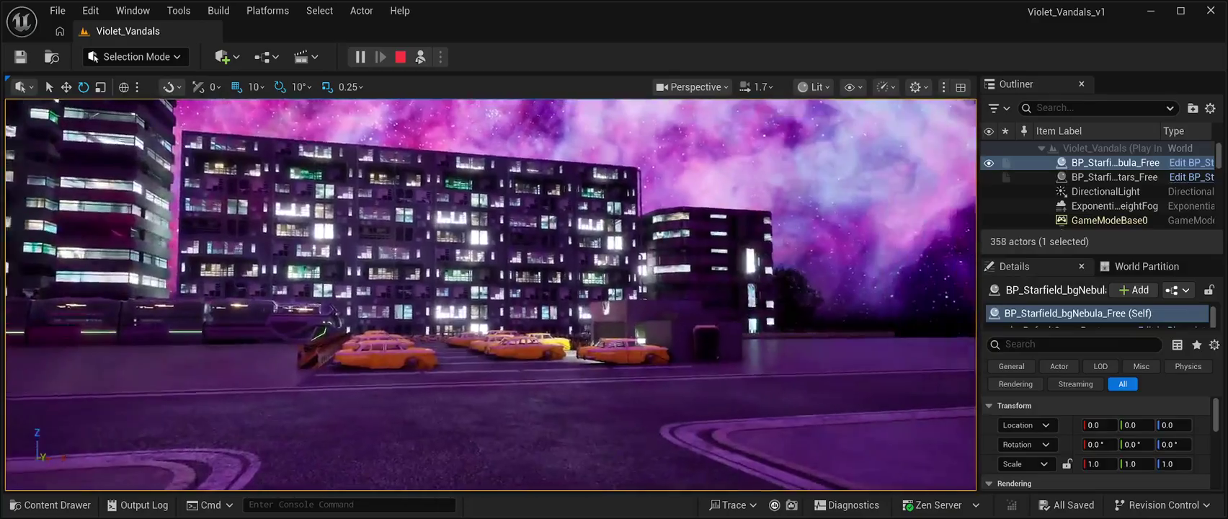
key(Escape)
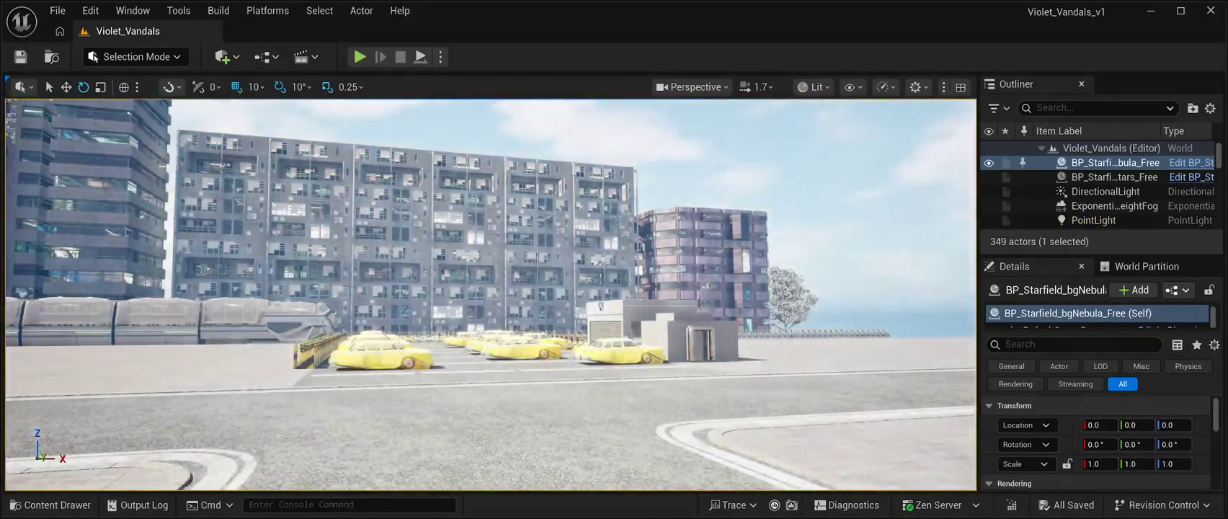
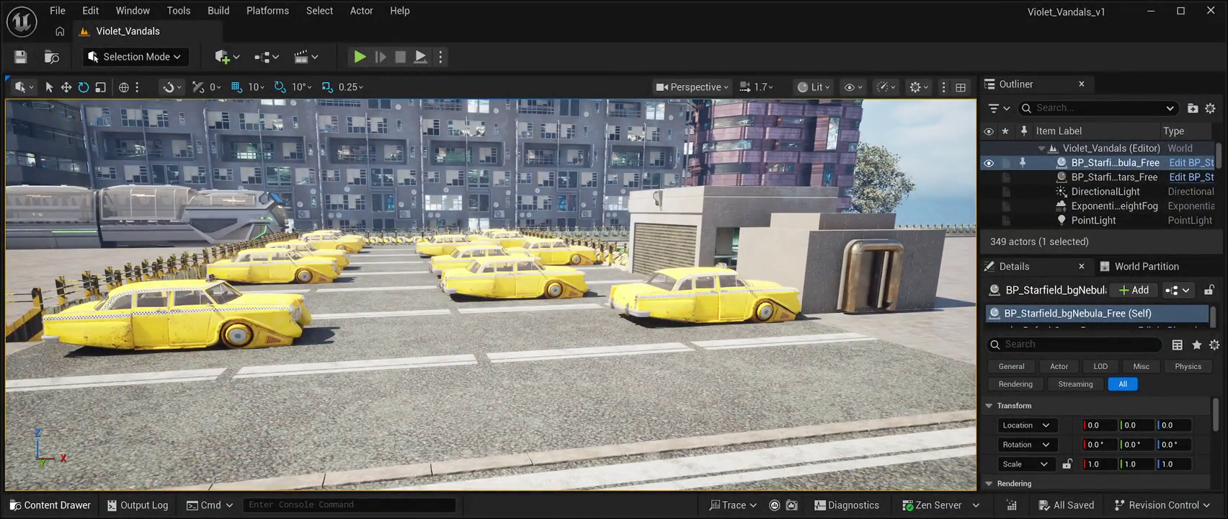
Step: Place an SM_CyberLight02 street lamp from the CyberPunkMegapack Meshes beside the parked taxis
key(ctrl+space)
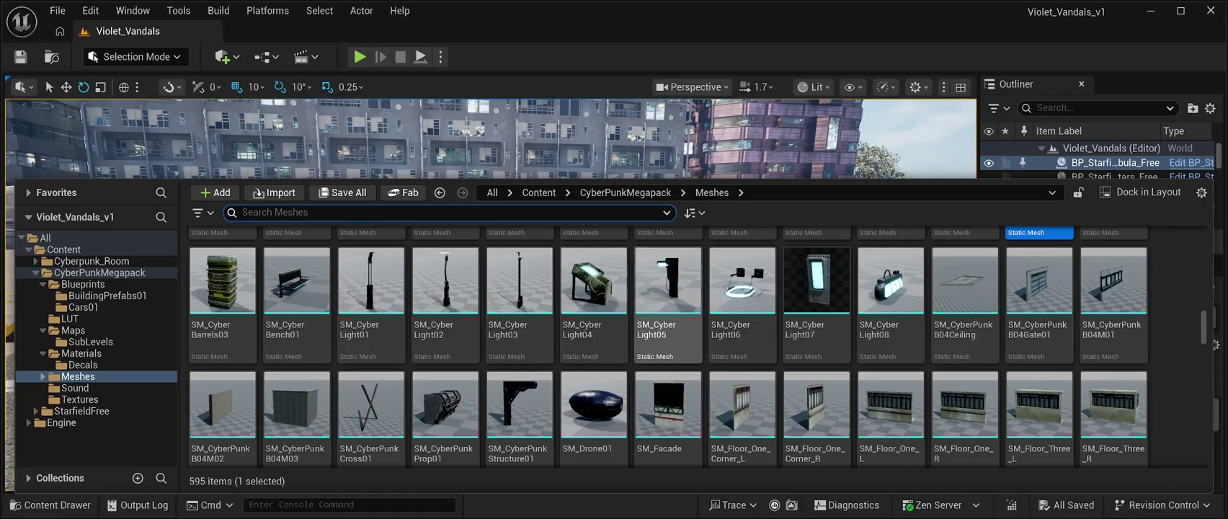
scroll(743, 382, down, 1)
scroll(743, 382, up, 2)
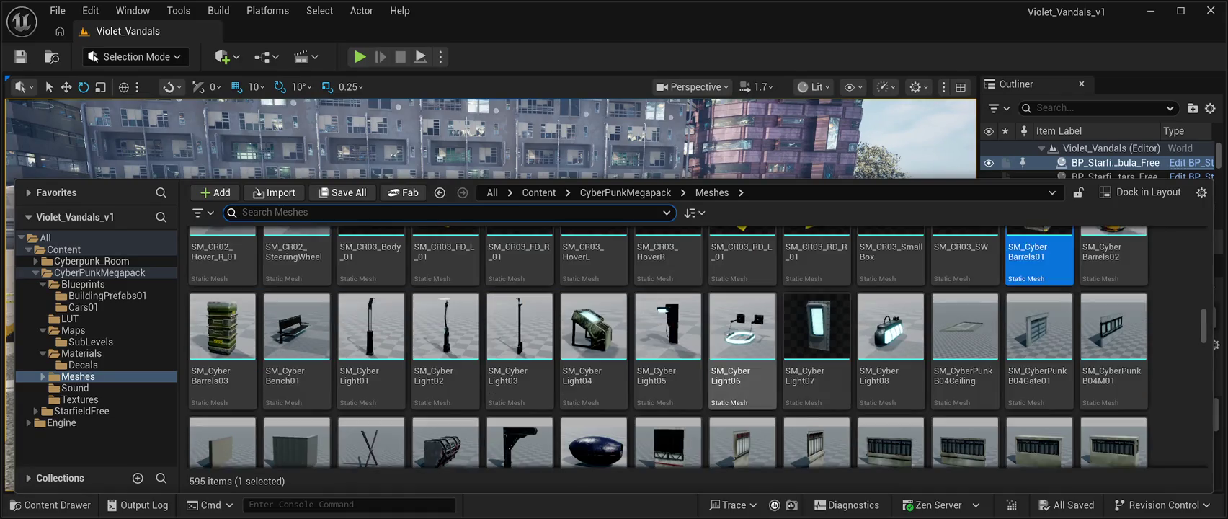
mouse_move(445, 324)
mouse_down()
mouse_move(490, 187)
mouse_move(518, 237)
mouse_move(539, 324)
mouse_move(519, 349)
mouse_move(395, 317)
mouse_move(288, 357)
mouse_move(15, 353)
mouse_move(21, 346)
mouse_up()
key(f)
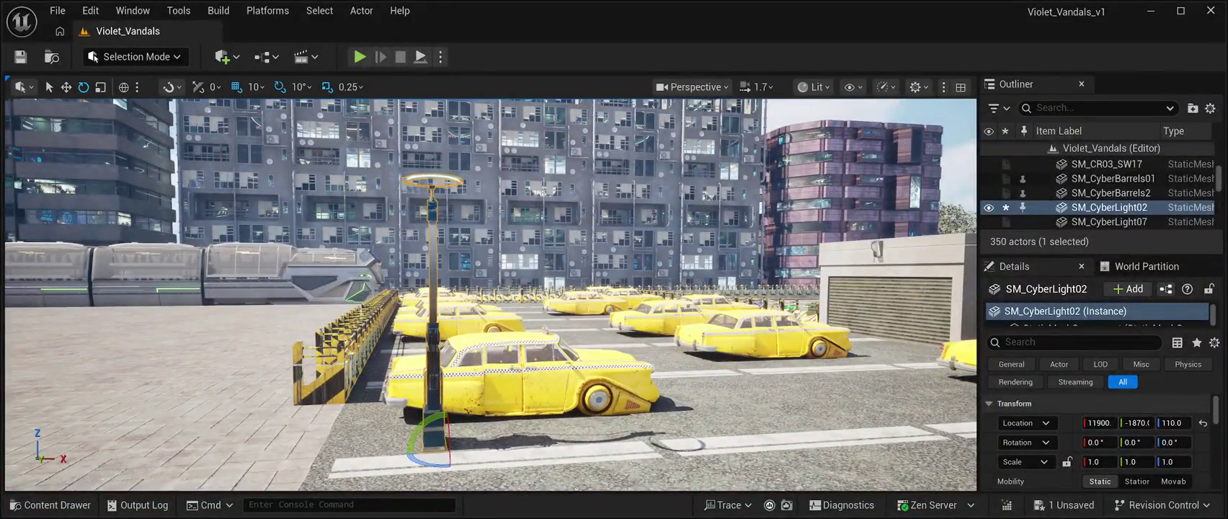
Step: Rotate the CyberLight02 lamp -90° around Z and shift it slightly along X
drag(432, 462, 338, 451)
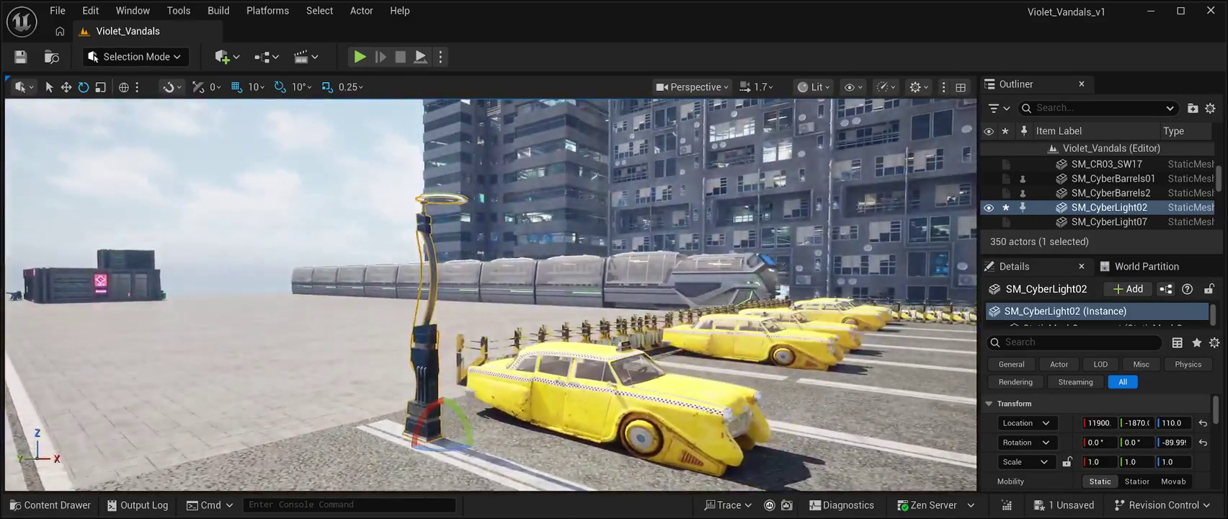
key(w)
drag(453, 440, 366, 428)
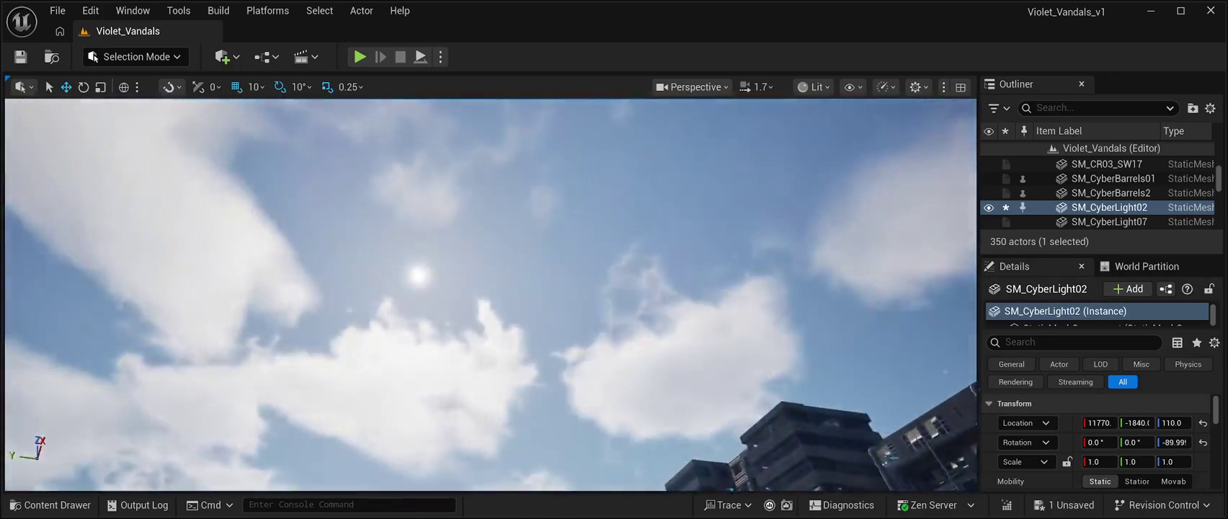
key(f)
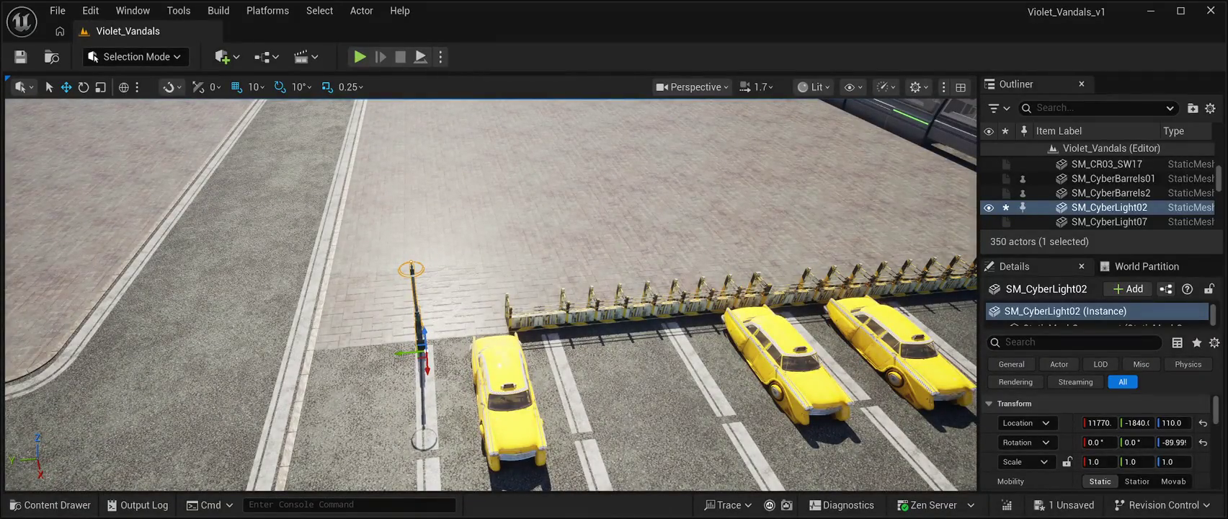
Step: Alt-drag a CyberLight3 copy sideways and nudge CyberLight02 into line with the barrier
mouse_move(404, 353)
mouse_down()
mouse_move(526, 345)
mouse_move(567, 360)
mouse_up()
scroll(567, 360, up, 3)
key(w)
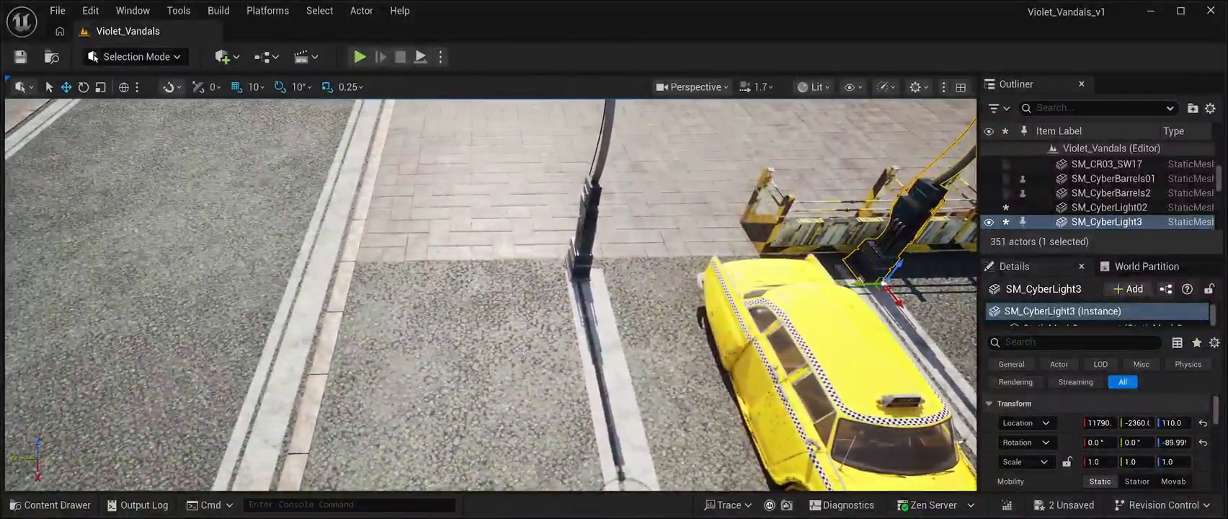
click(585, 273)
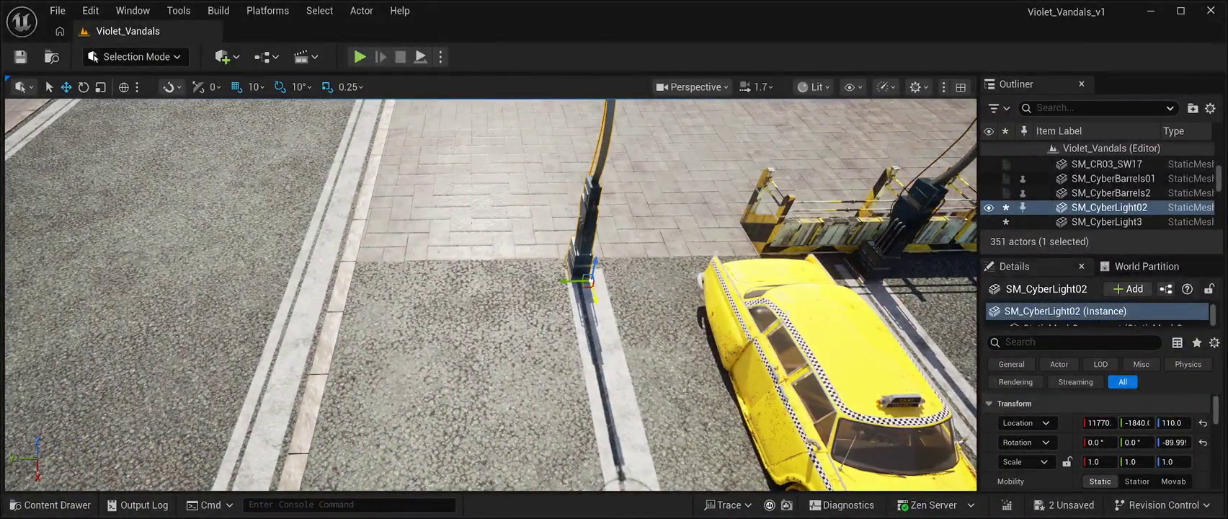
drag(597, 318, 597, 315)
key(d)
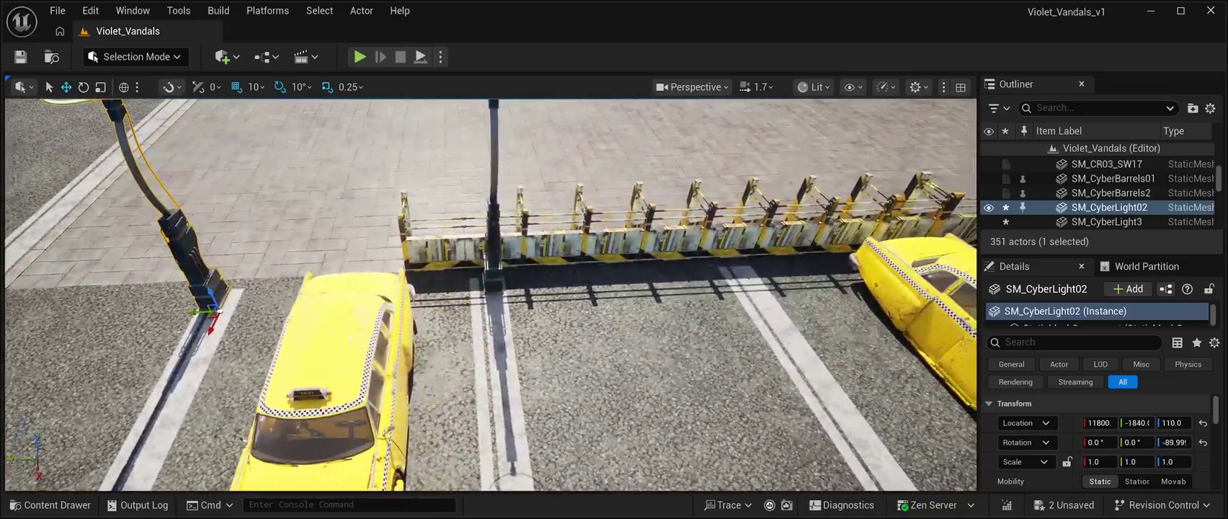
Step: Duplicate the CyberLight3 lamp in place to create SM_CyberLight4
click(494, 274)
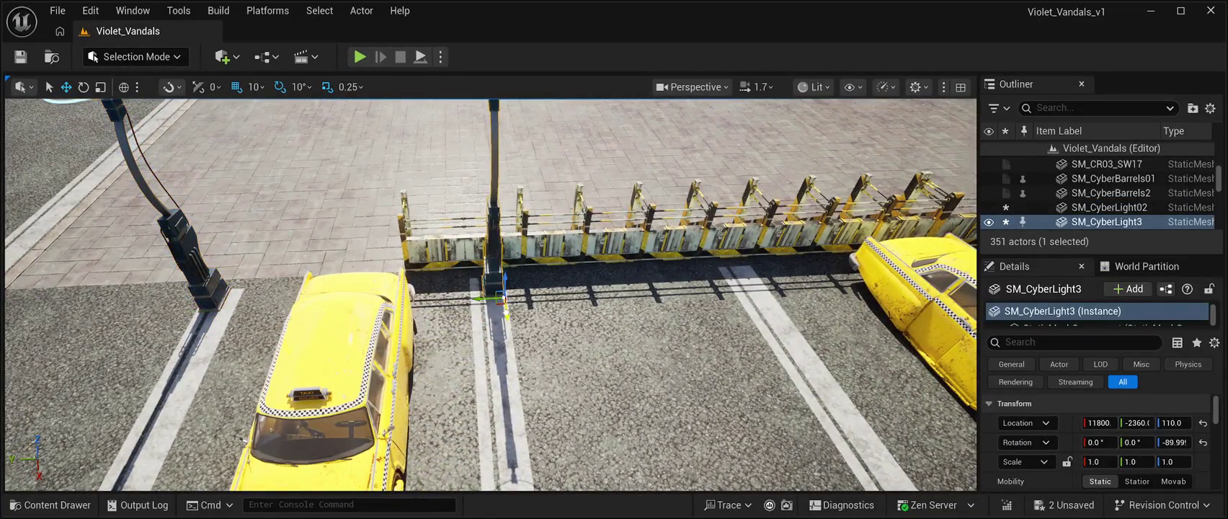
click(289, 216)
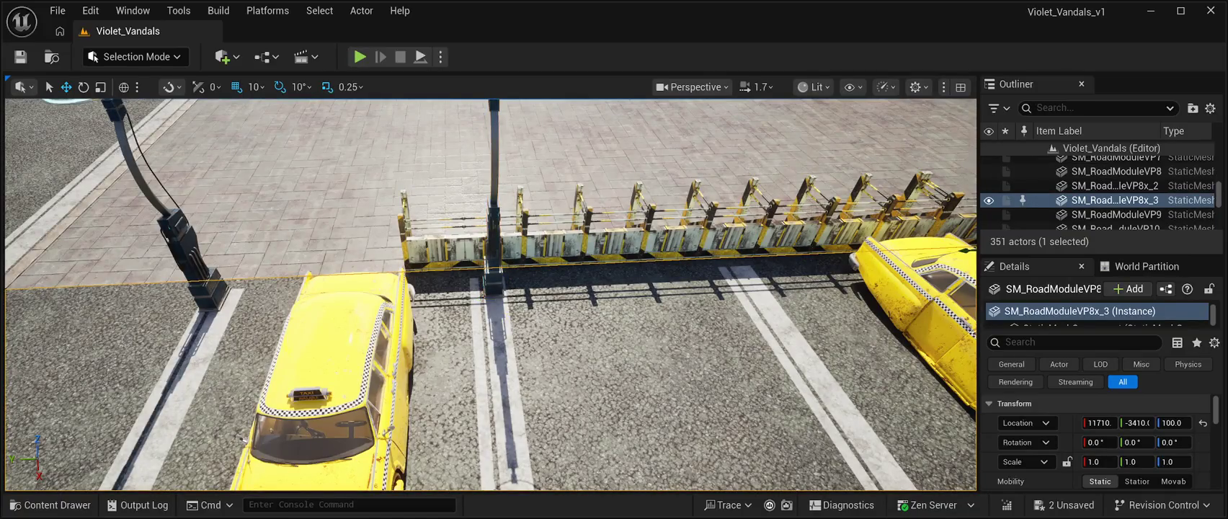
click(193, 252)
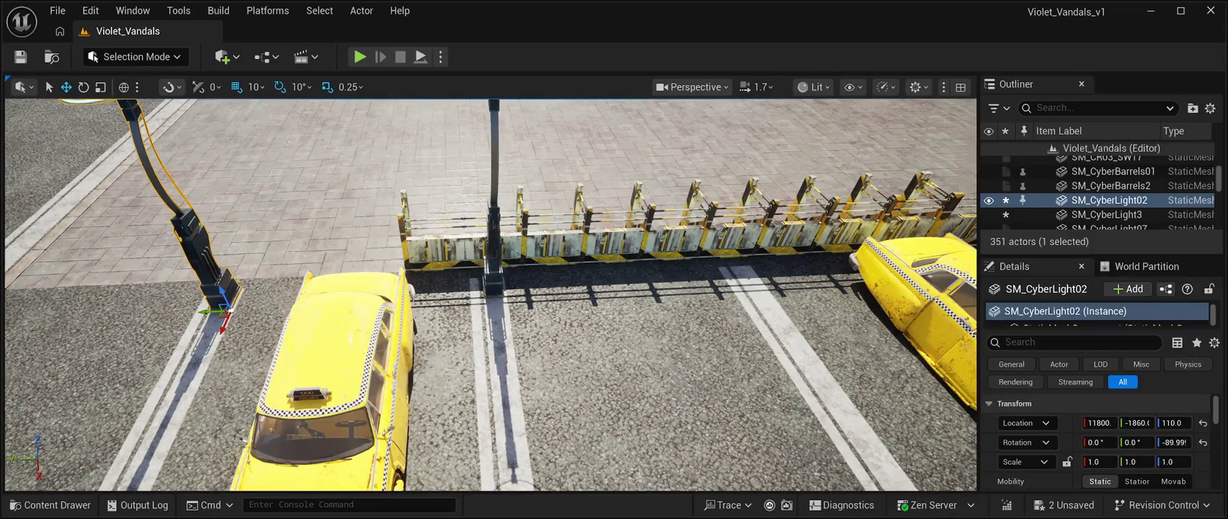
key(w)
key(w)
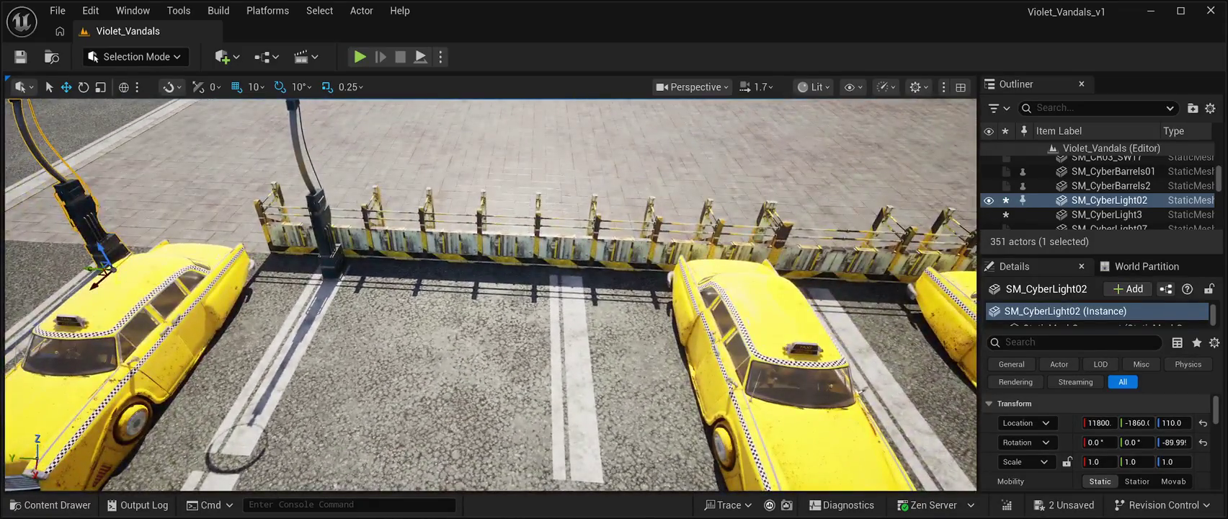
click(321, 216)
key(ctrl+d)
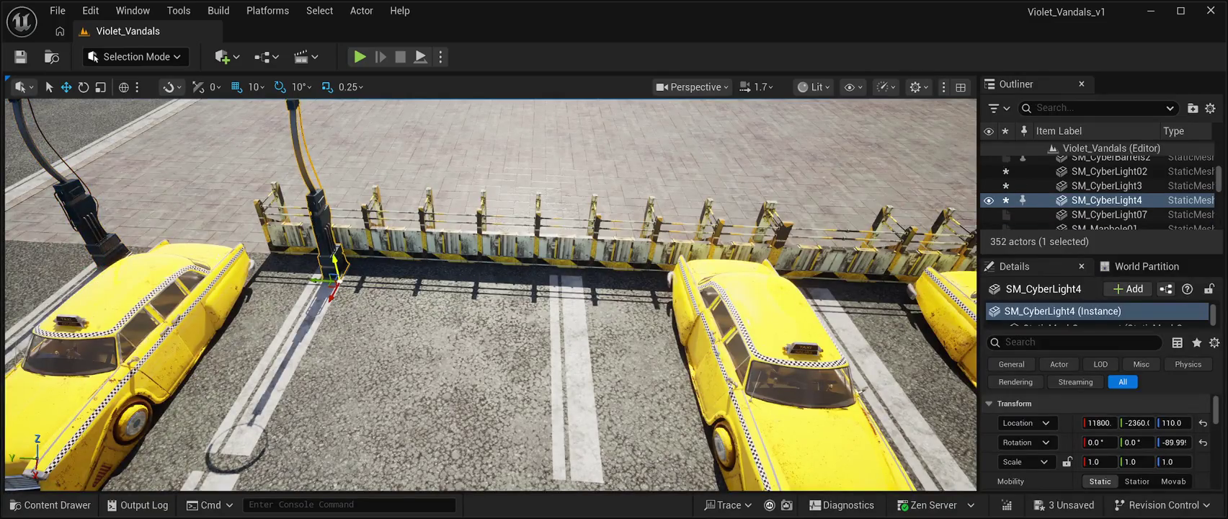
Step: Move CyberLight4 along Y to the next white parking bay line
mouse_move(320, 279)
mouse_down()
mouse_move(566, 292)
mouse_move(566, 201)
mouse_up()
key(f)
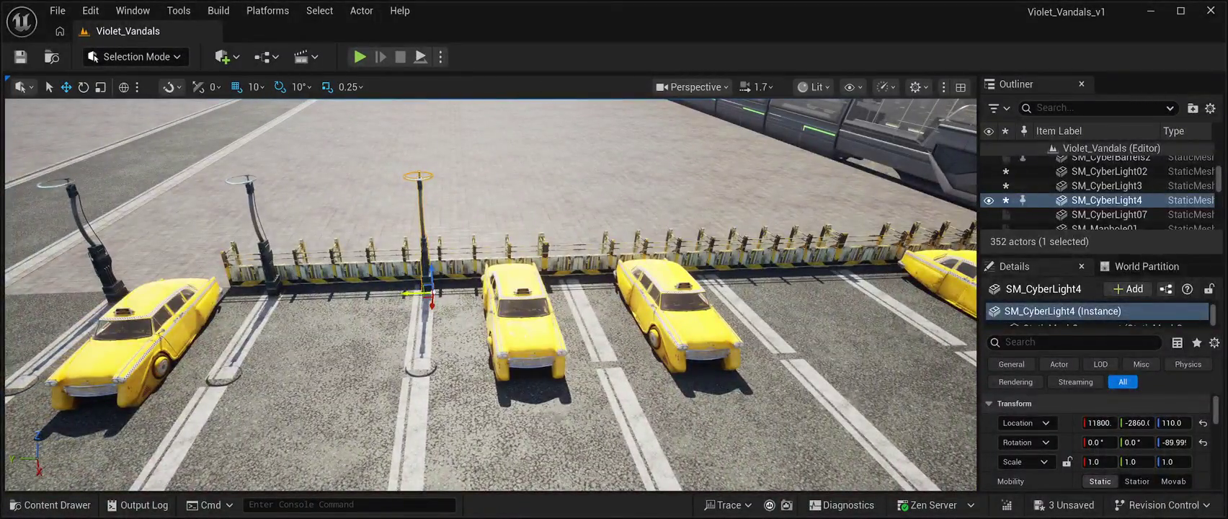
mouse_move(415, 293)
mouse_down()
mouse_move(735, 283)
mouse_move(702, 296)
mouse_up()
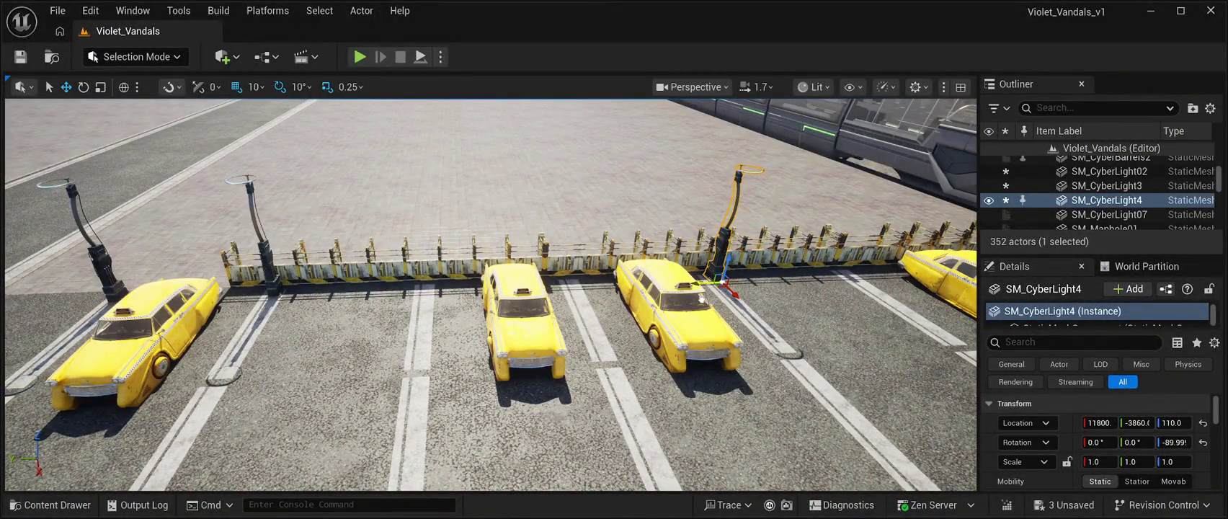
Step: Move CyberLight3 to the fence end near the train, fine-tuning it along Y
click(253, 223)
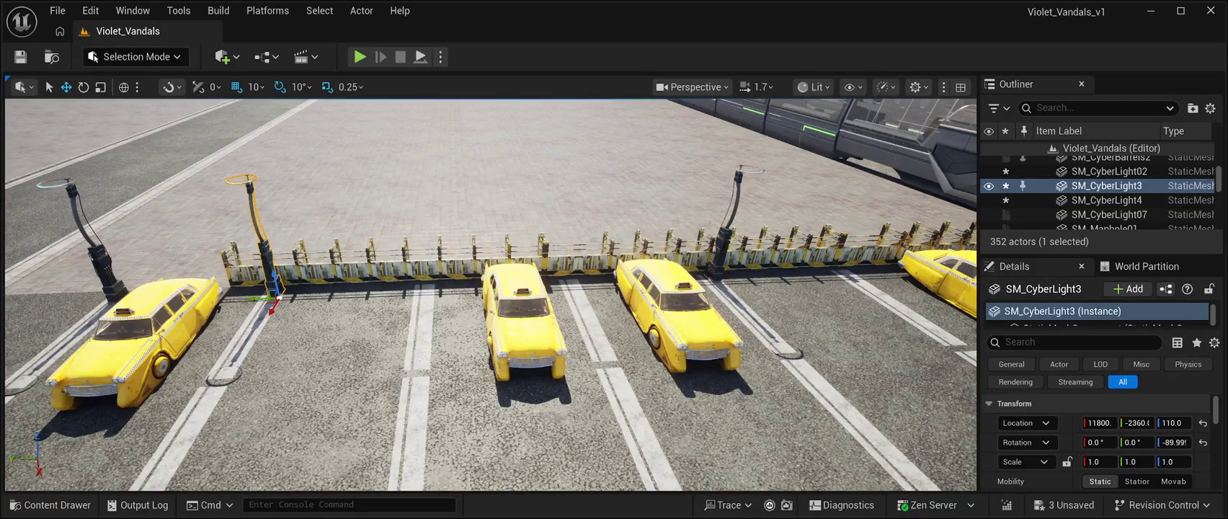
scroll(490, 296, down, 10)
scroll(490, 295, up, 3)
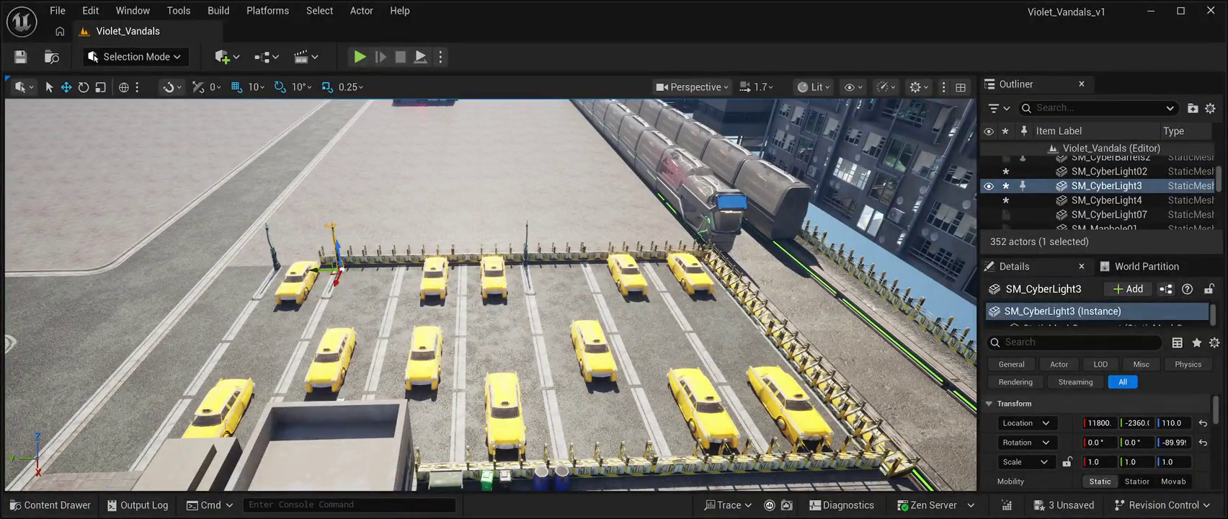
drag(323, 269, 700, 256)
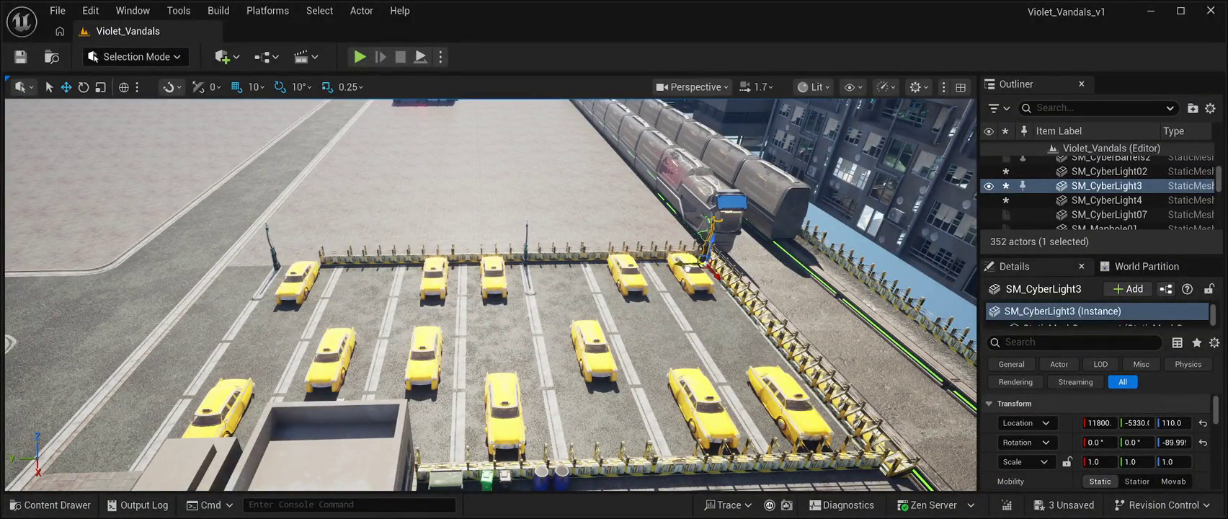
key(w)
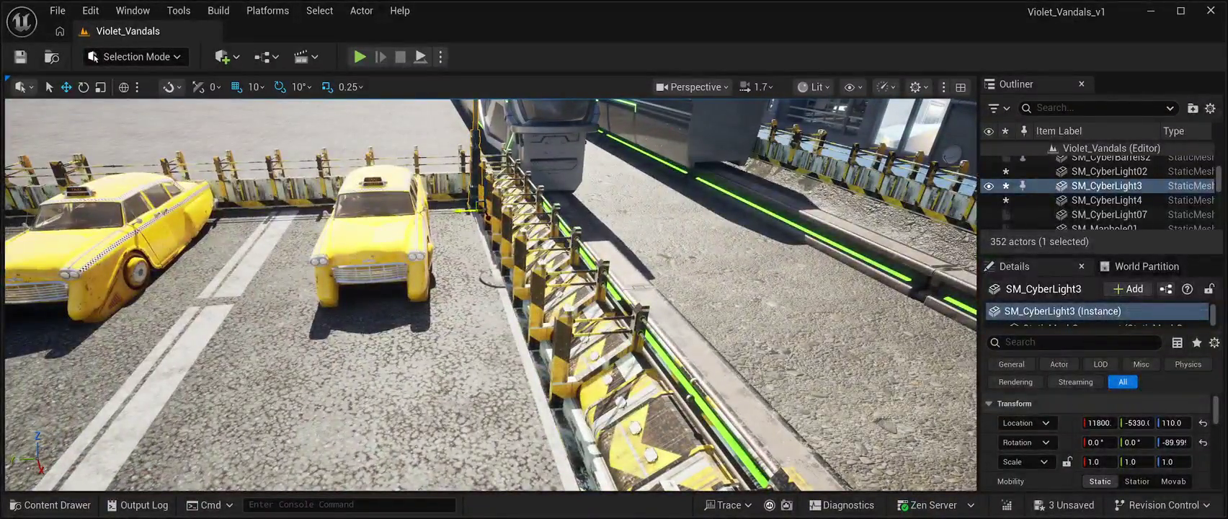
drag(455, 212, 461, 212)
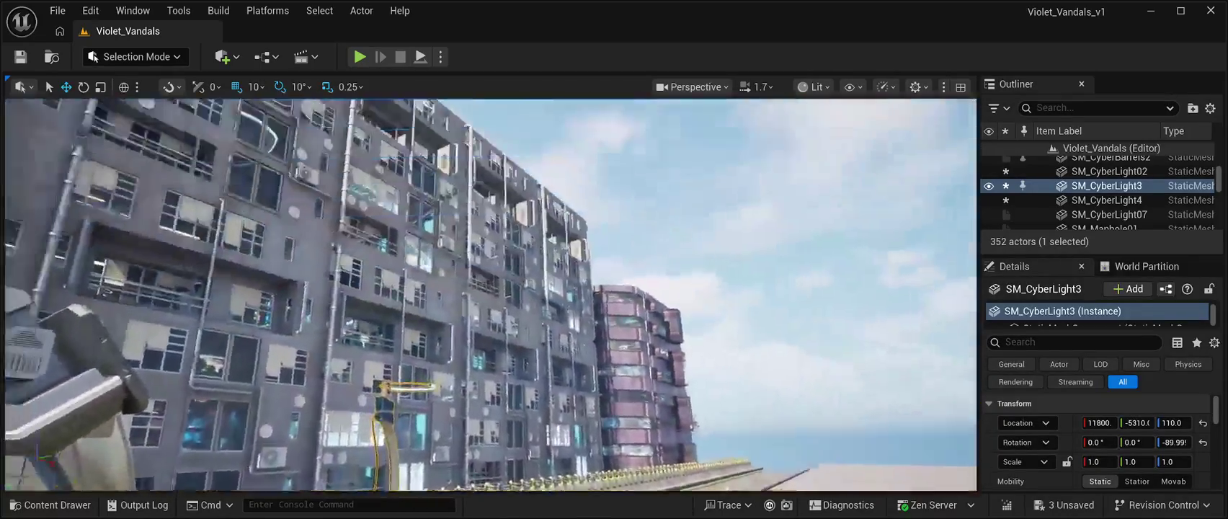
key(f)
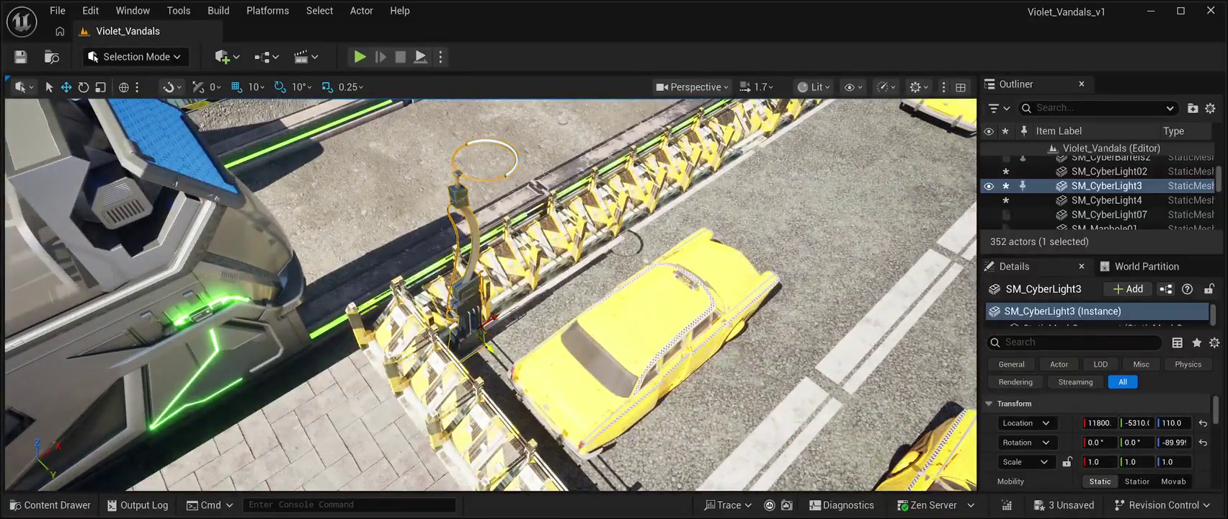
drag(490, 345, 496, 348)
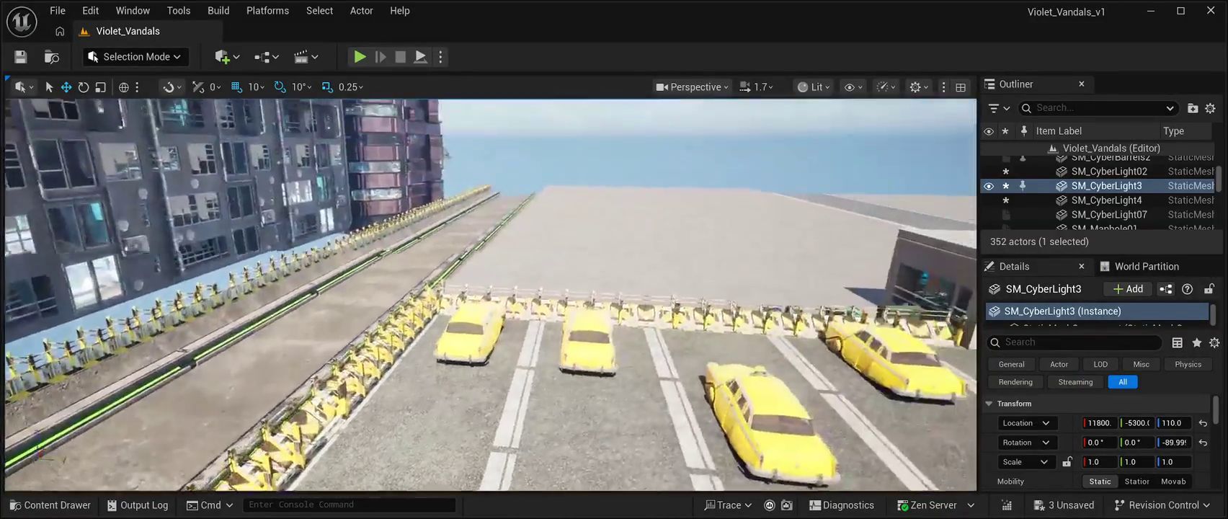
key(f)
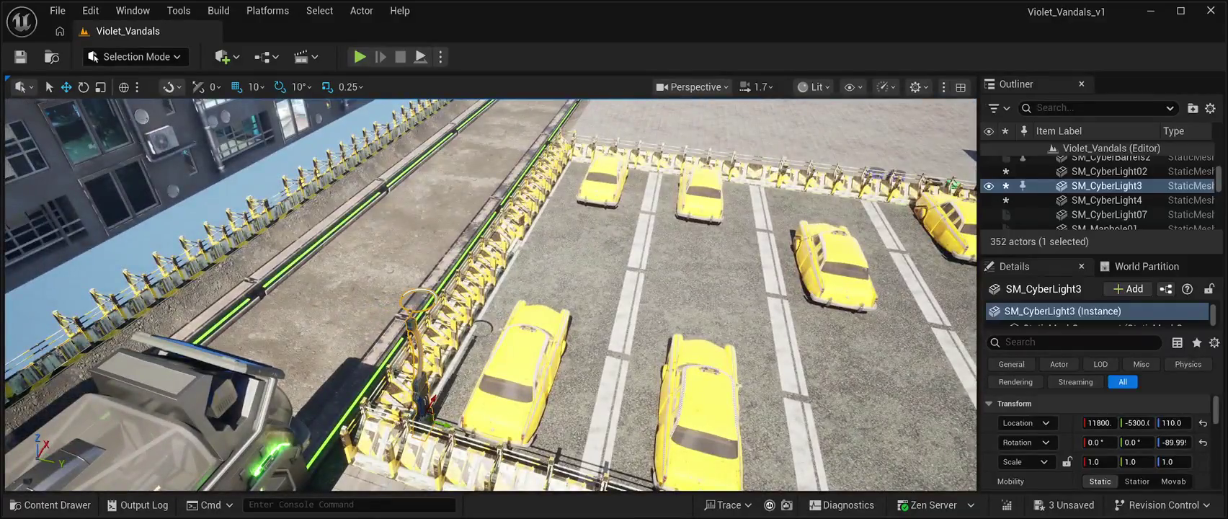
Step: Duplicate the lamp as CyberLight5 and move it to the lot's opposite side, turned 180°
key(ctrl+d)
mouse_move(424, 392)
mouse_down()
mouse_move(534, 230)
mouse_move(522, 246)
mouse_move(497, 239)
mouse_move(516, 258)
mouse_up()
key(e)
Step: Shift CyberLight5 along Y and X so it sits against the fence
click(66, 87)
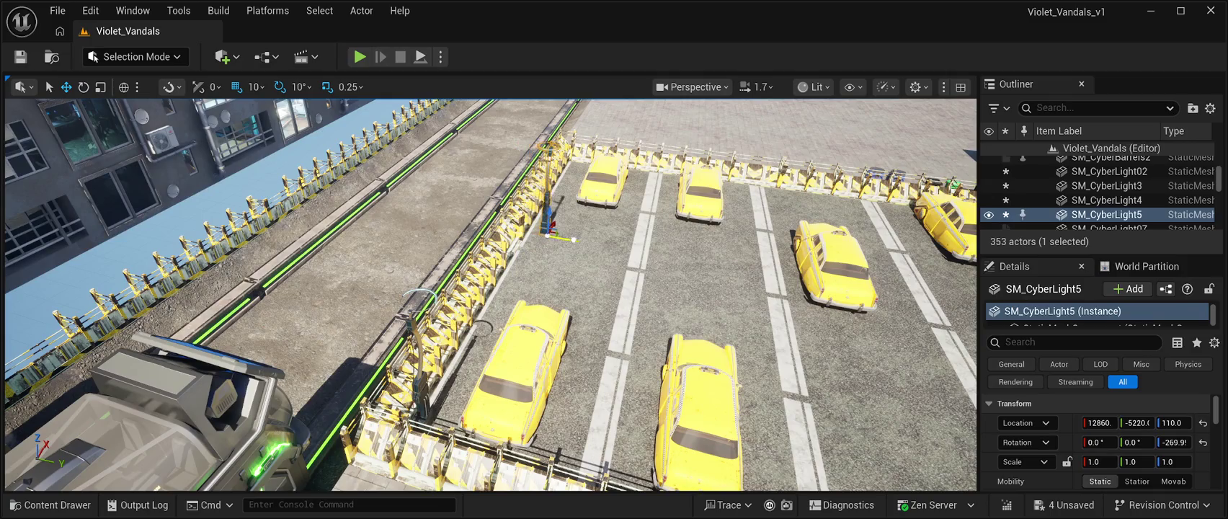
mouse_move(558, 235)
mouse_down()
mouse_move(571, 238)
mouse_move(552, 193)
mouse_move(577, 154)
mouse_up()
key(f)
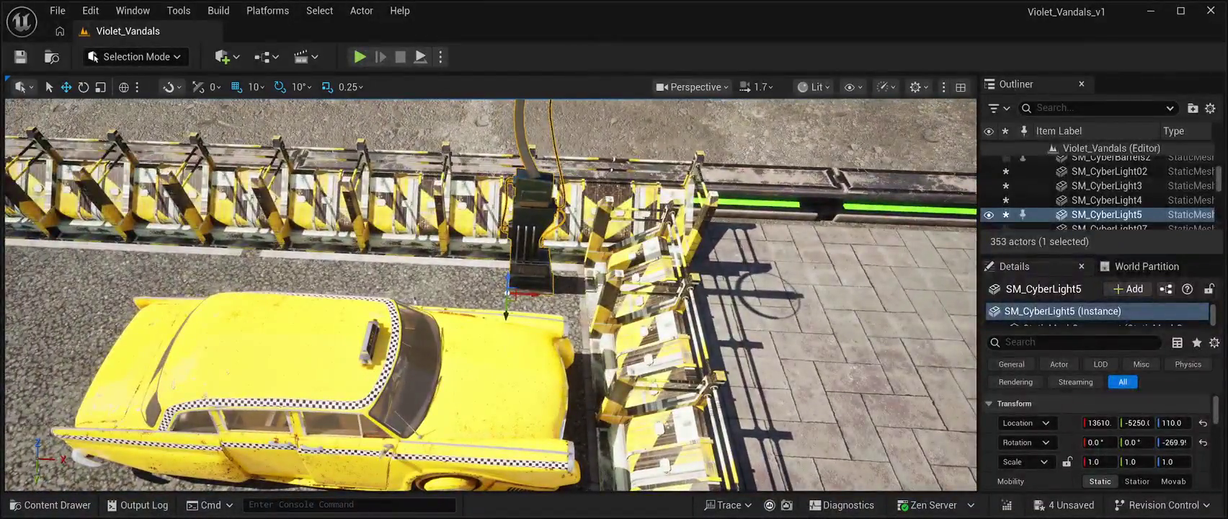
drag(526, 294, 620, 317)
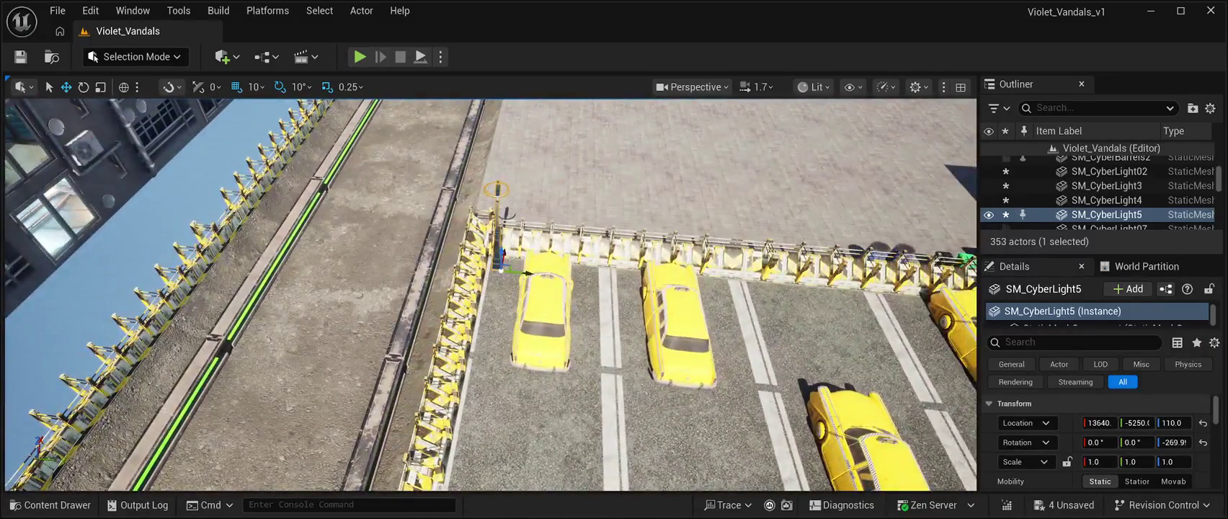
Step: Duplicate CyberLight5 as CyberLight6 and place it beside the right-hand taxi along the barrier
key(ctrl+d)
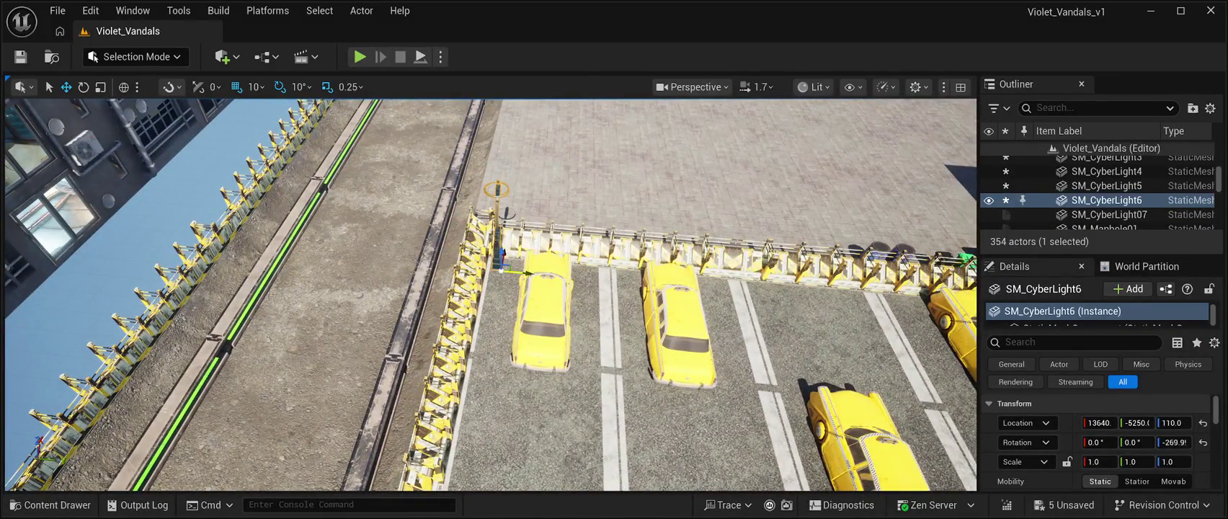
drag(570, 277, 634, 283)
mouse_move(490, 295)
mouse_down()
mouse_move(368, 277)
mouse_move(331, 256)
mouse_up()
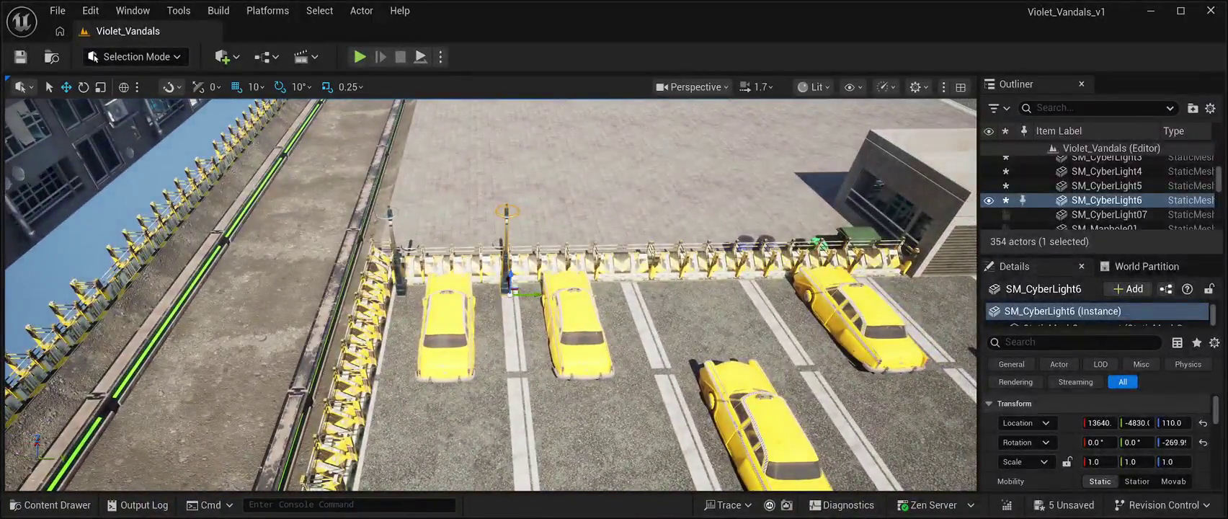
drag(526, 294, 772, 289)
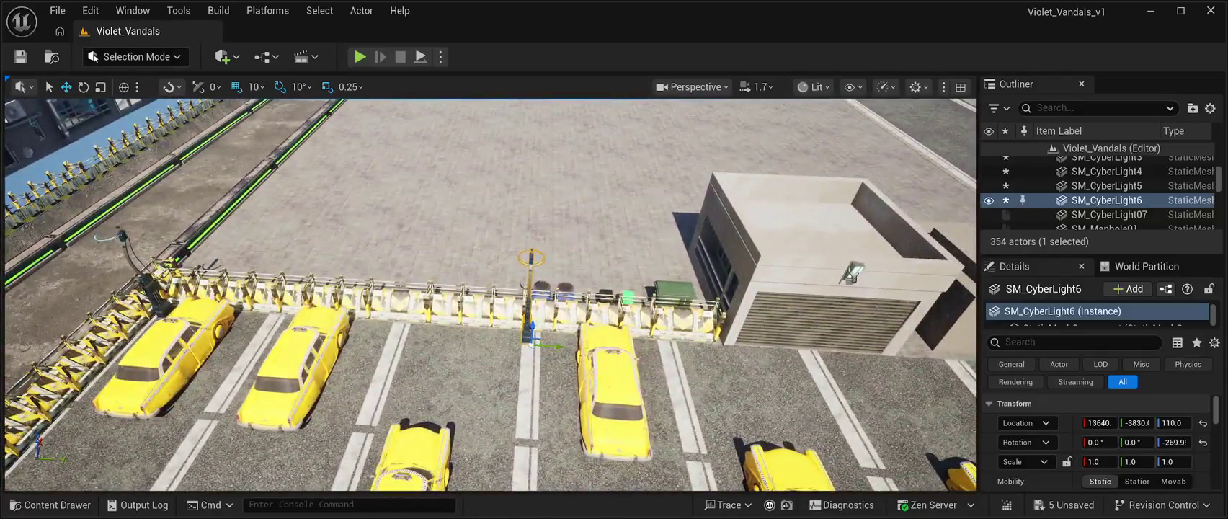
drag(559, 346, 562, 346)
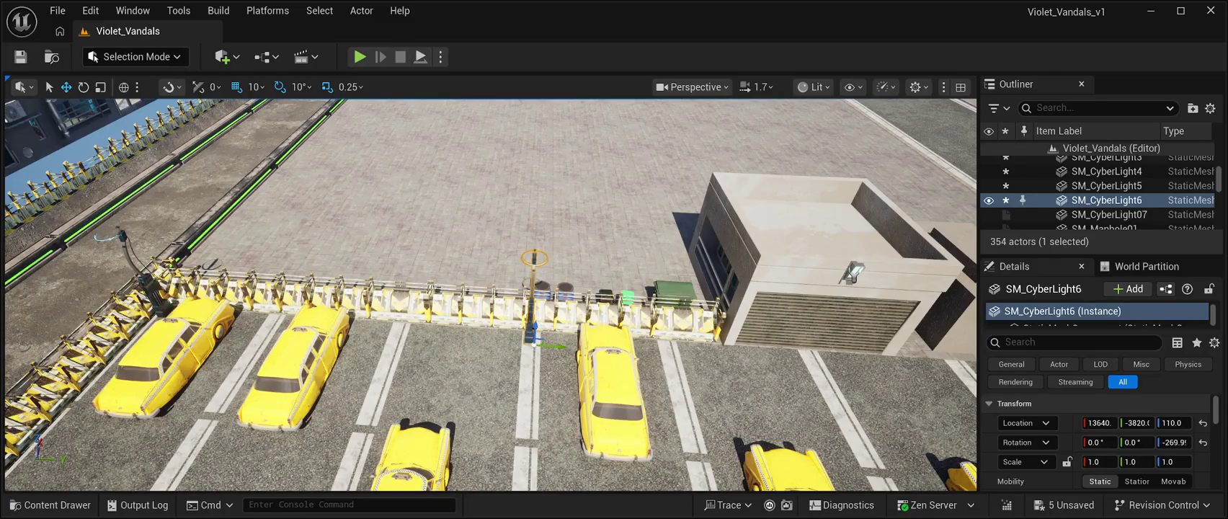
Step: Duplicate it as SM_CyberLight7, position it beside the small building, and save the level
key(ctrl+d)
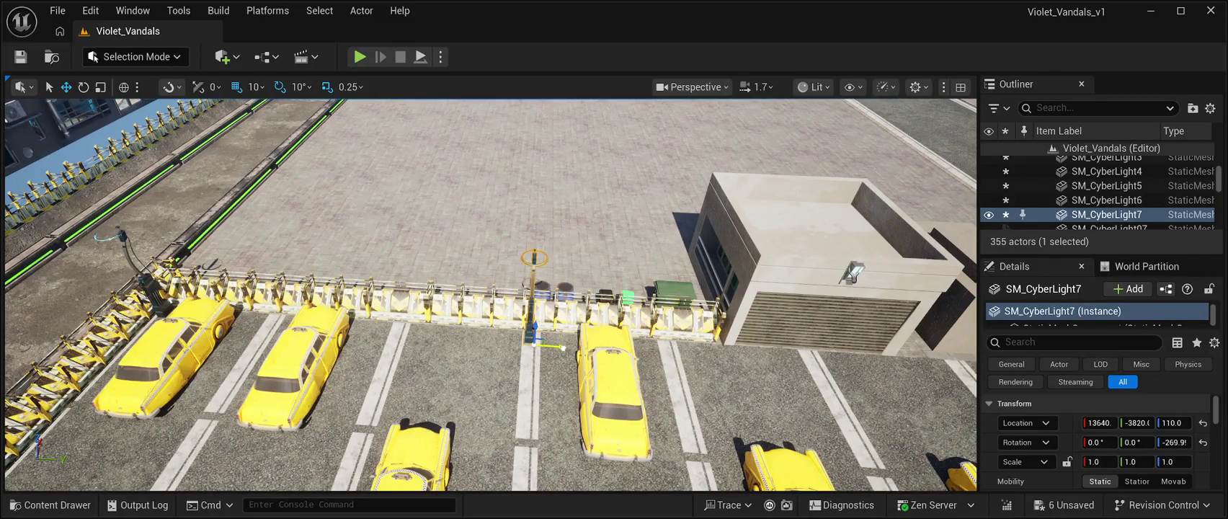
drag(558, 346, 685, 351)
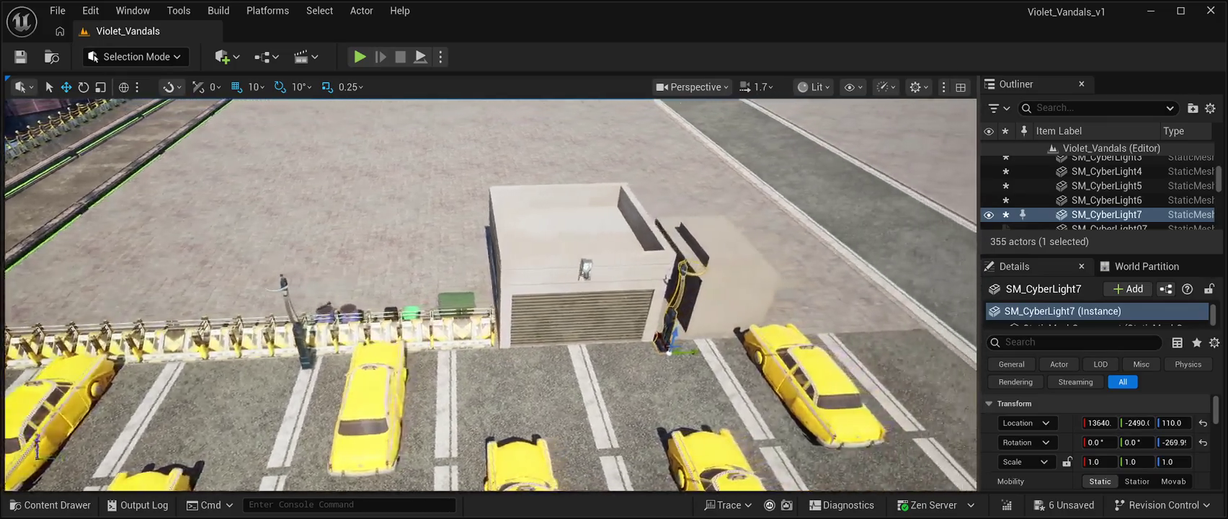
drag(589, 352, 628, 349)
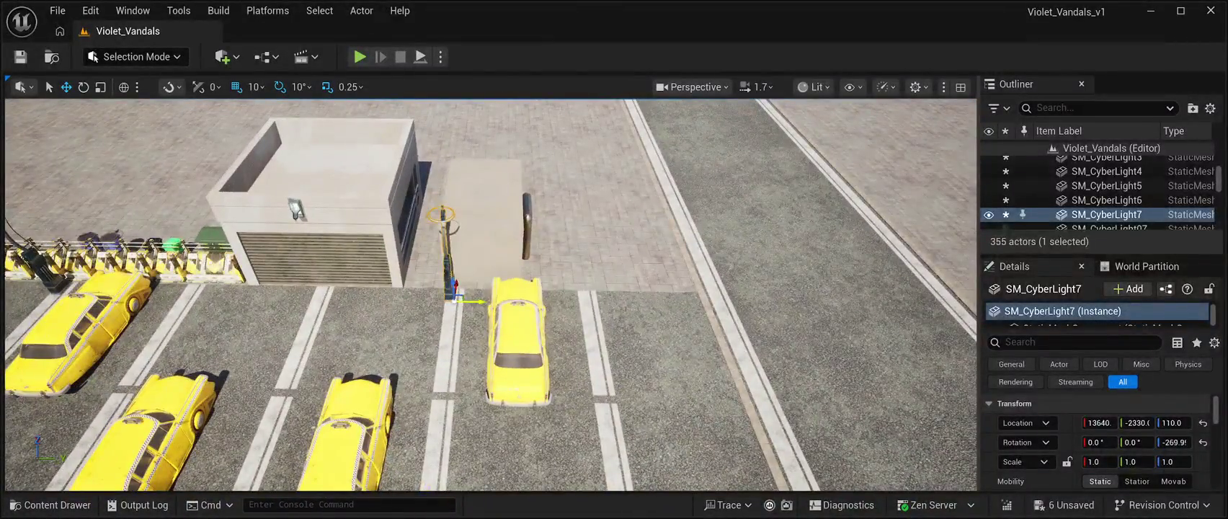
drag(472, 300, 608, 303)
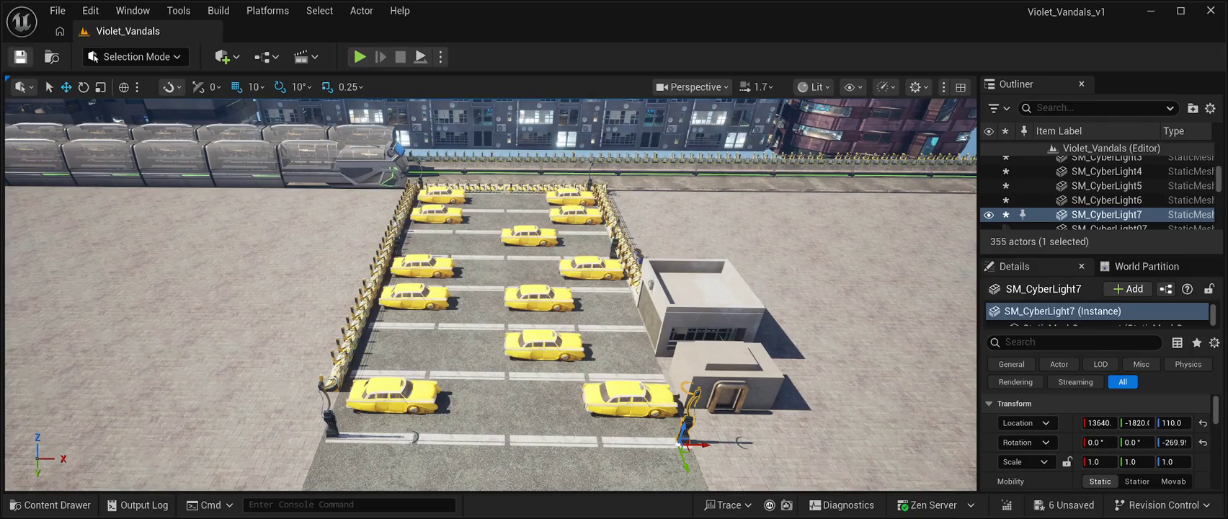
key(ctrl+s)
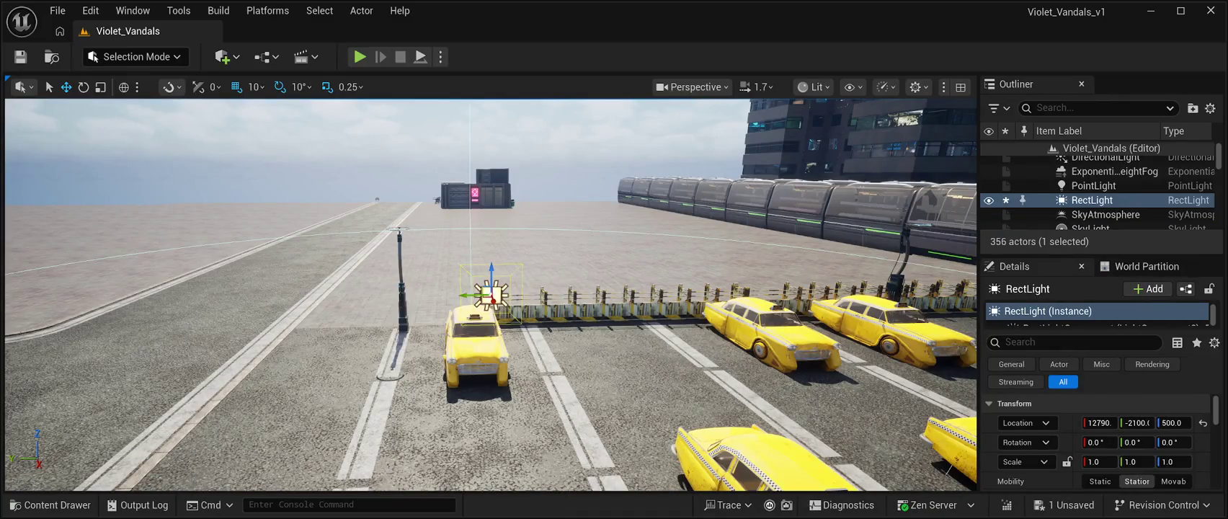
Step: Move the RectLight back toward the street lamp by the taxi lot
drag(491, 294, 481, 166)
drag(446, 234, 561, 356)
drag(448, 389, 512, 375)
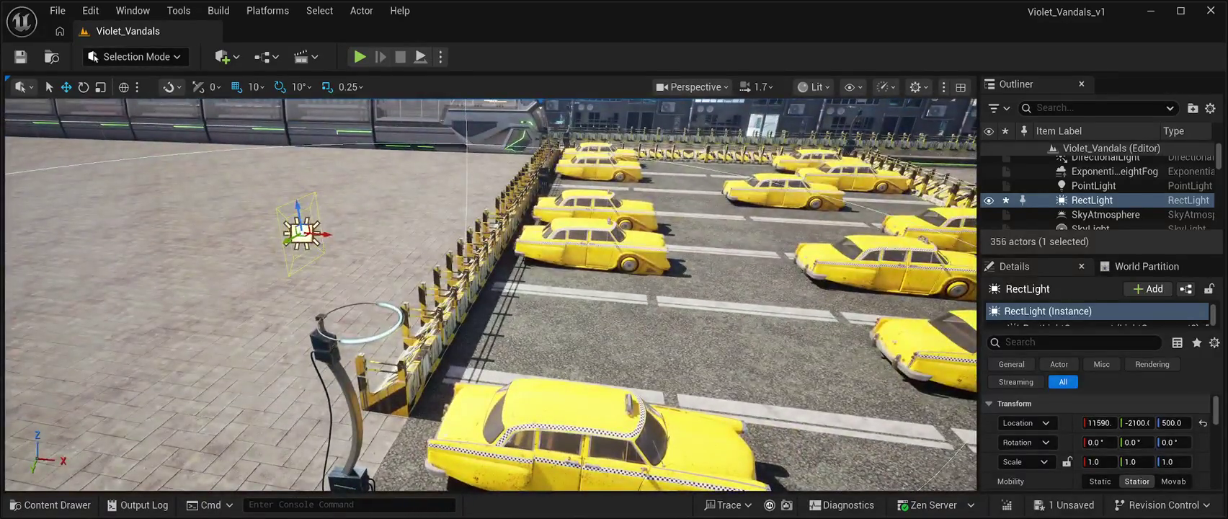
mouse_move(324, 233)
mouse_down()
mouse_move(389, 238)
mouse_move(364, 244)
mouse_move(365, 261)
mouse_up()
Step: Settle the RectLight just above the lamp top and preview the lit taxi bay in Play mode
mouse_move(432, 324)
mouse_down()
mouse_move(462, 303)
mouse_move(474, 245)
mouse_up()
mouse_move(647, 226)
mouse_down()
mouse_move(647, 208)
mouse_move(419, 255)
mouse_up()
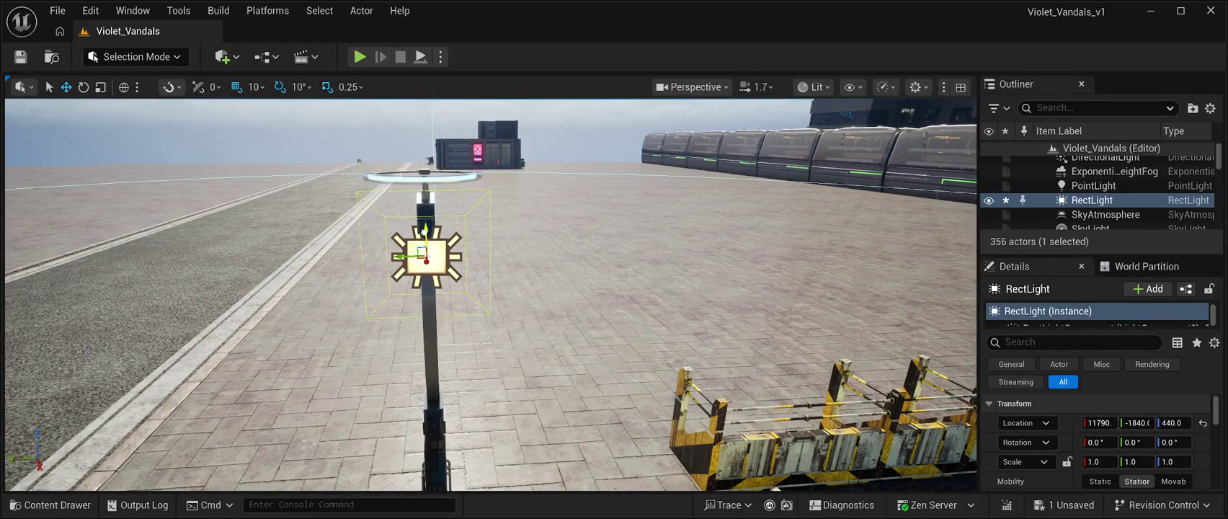
drag(425, 229, 425, 192)
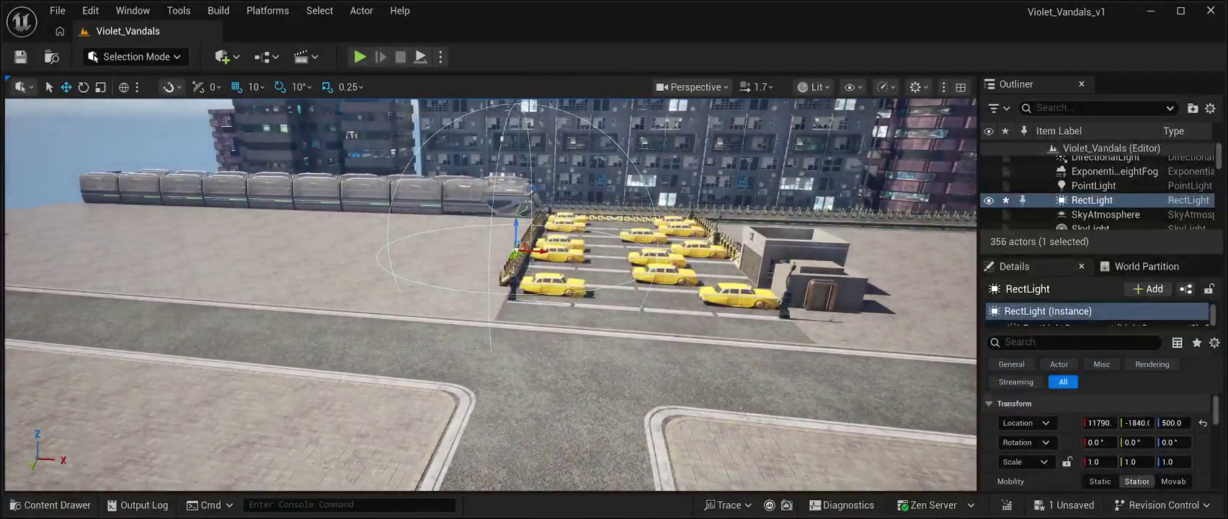
key(alt+p)
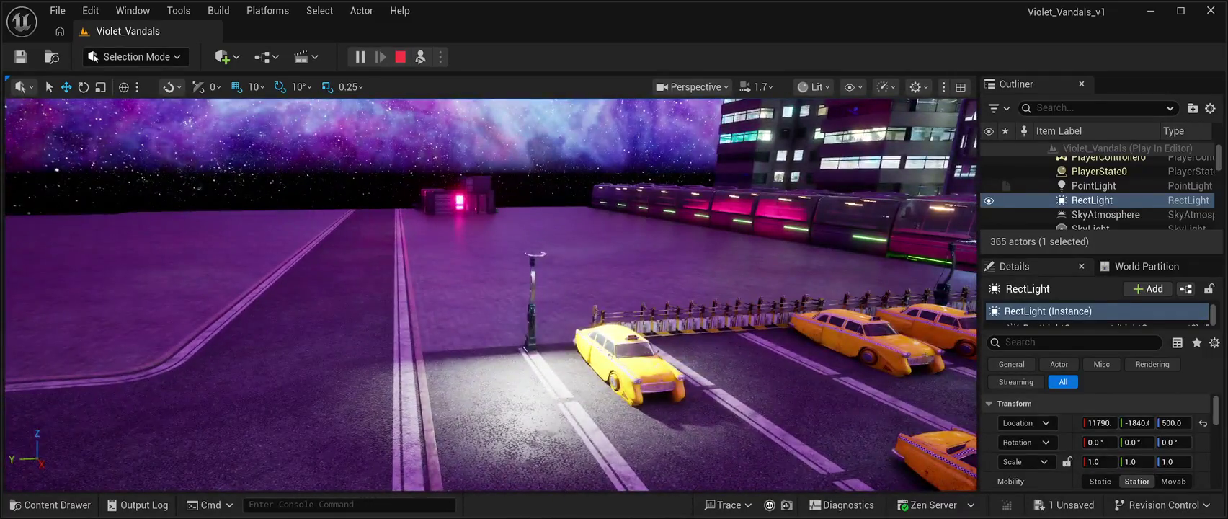
key(Escape)
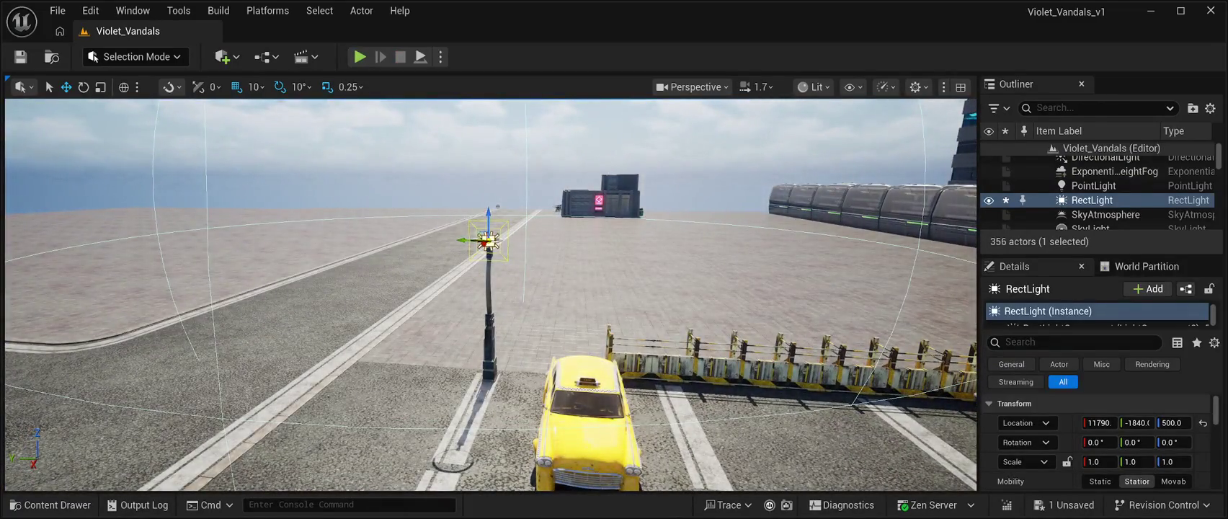
Step: Duplicate the rect light onto the right-hand lamp post
key(ctrl+d)
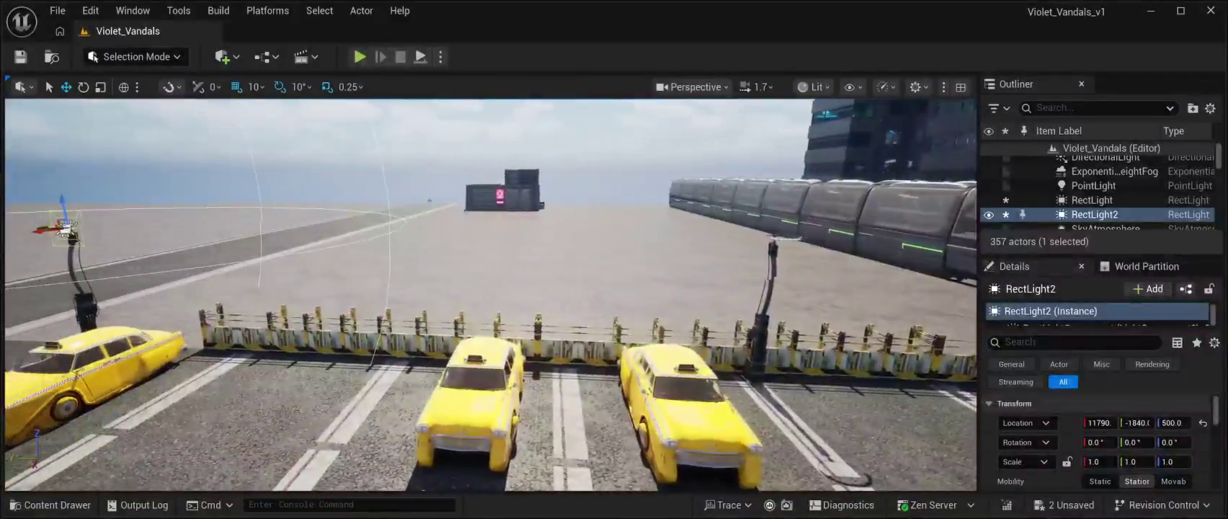
drag(490, 289, 446, 288)
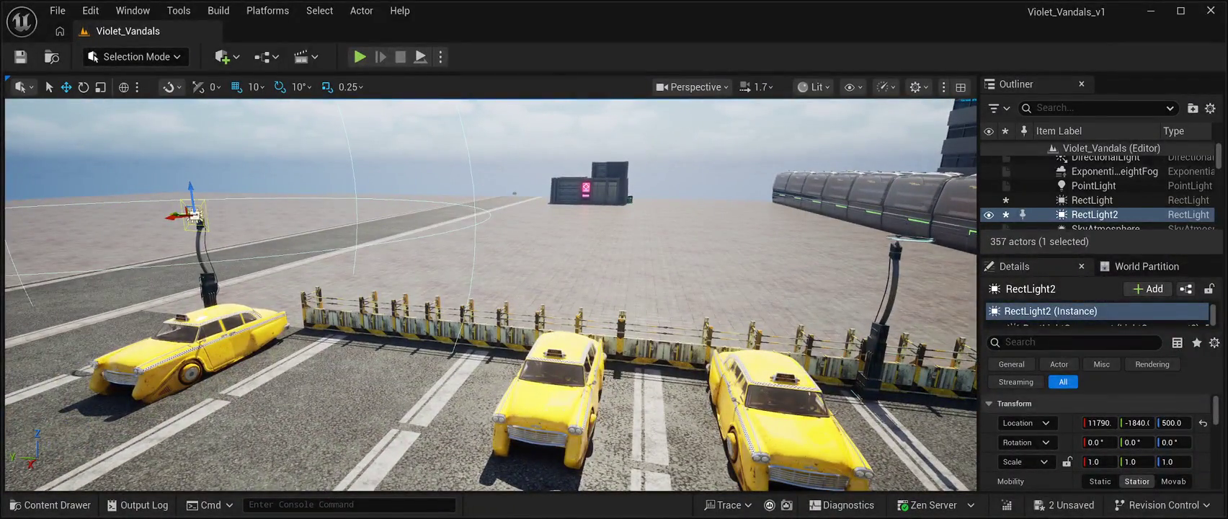
mouse_move(191, 214)
mouse_down()
mouse_move(334, 198)
mouse_move(877, 235)
mouse_up()
mouse_move(490, 302)
mouse_down()
mouse_move(519, 281)
mouse_move(506, 227)
mouse_up()
key(f)
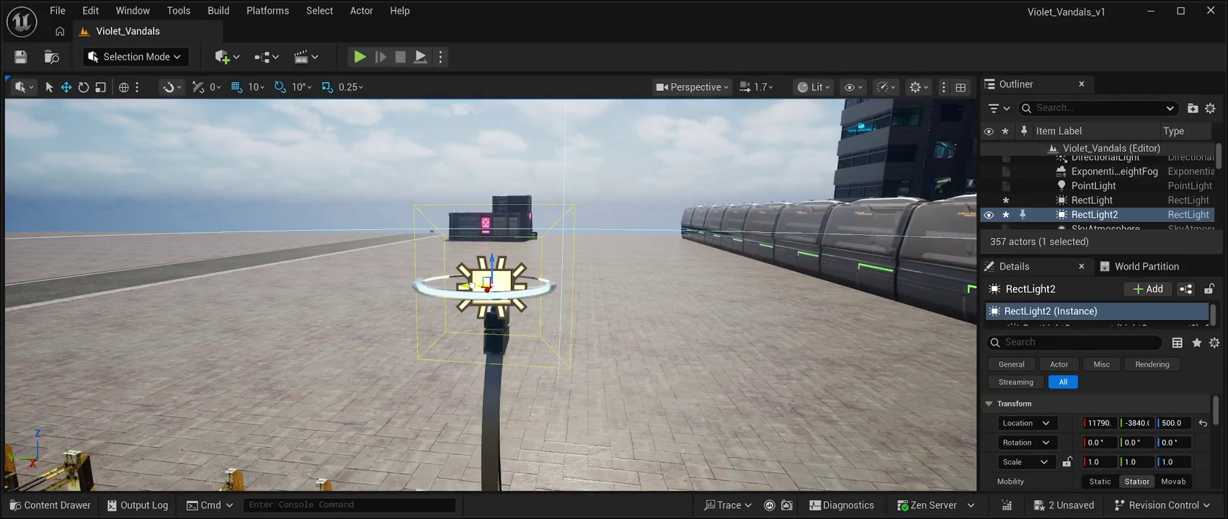
scroll(490, 288, down, 10)
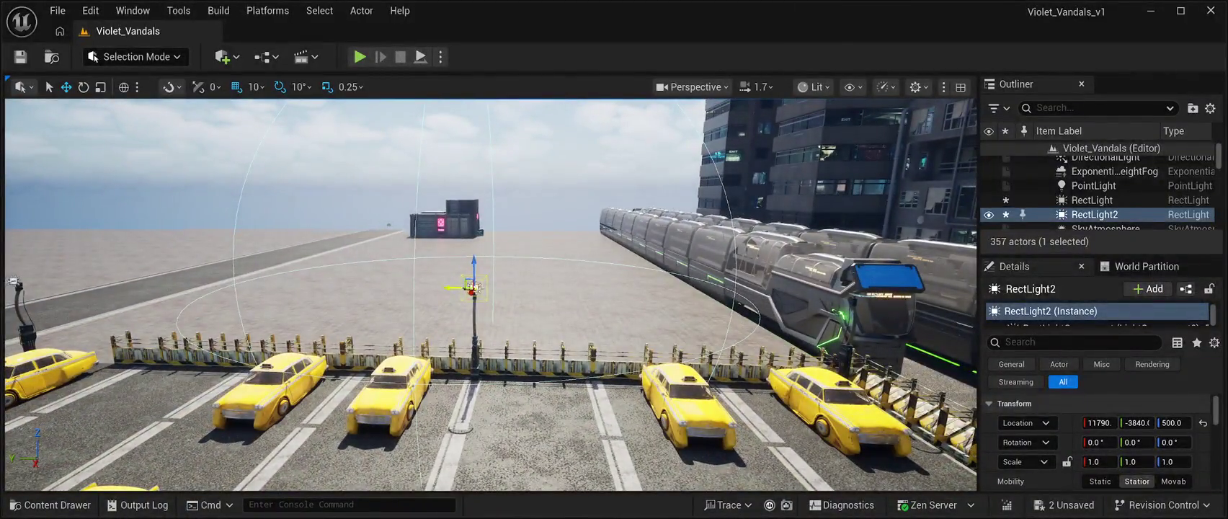
Step: Add another rect light copy onto the lamp by the train
key(ctrl+d)
drag(465, 287, 861, 294)
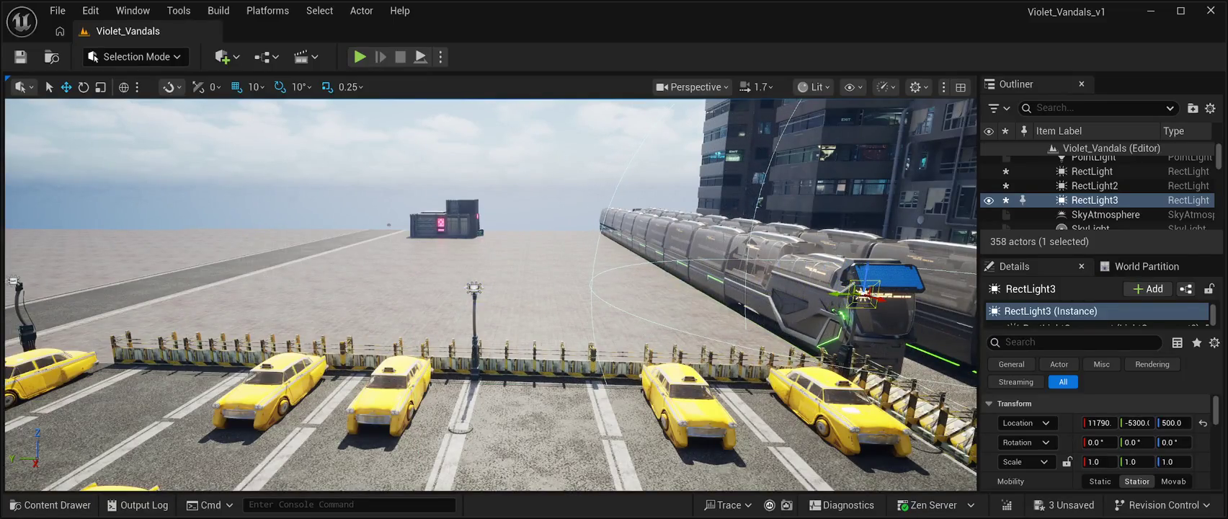
key(f)
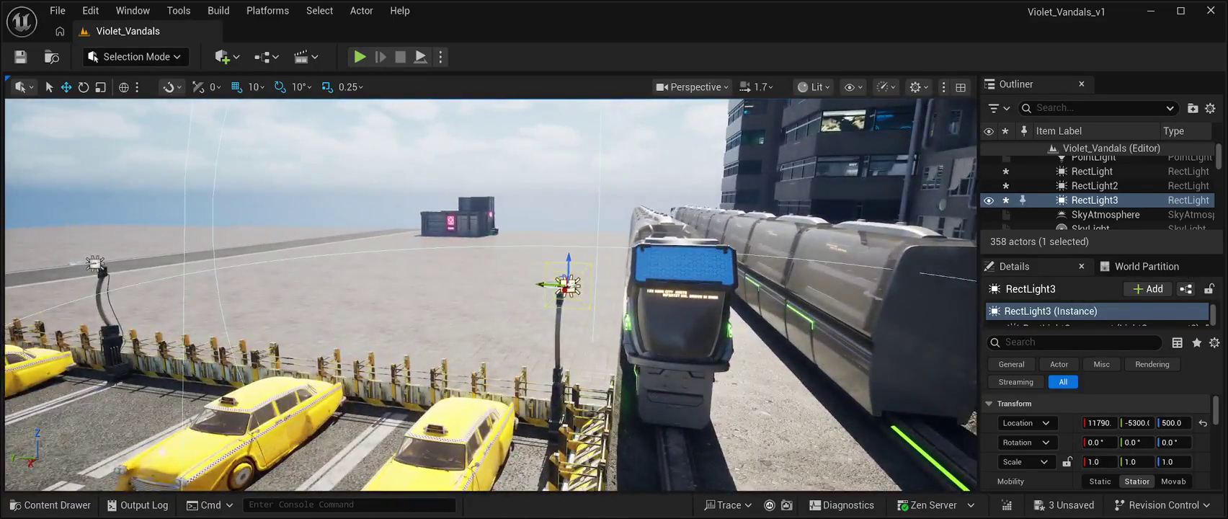
drag(552, 284, 569, 382)
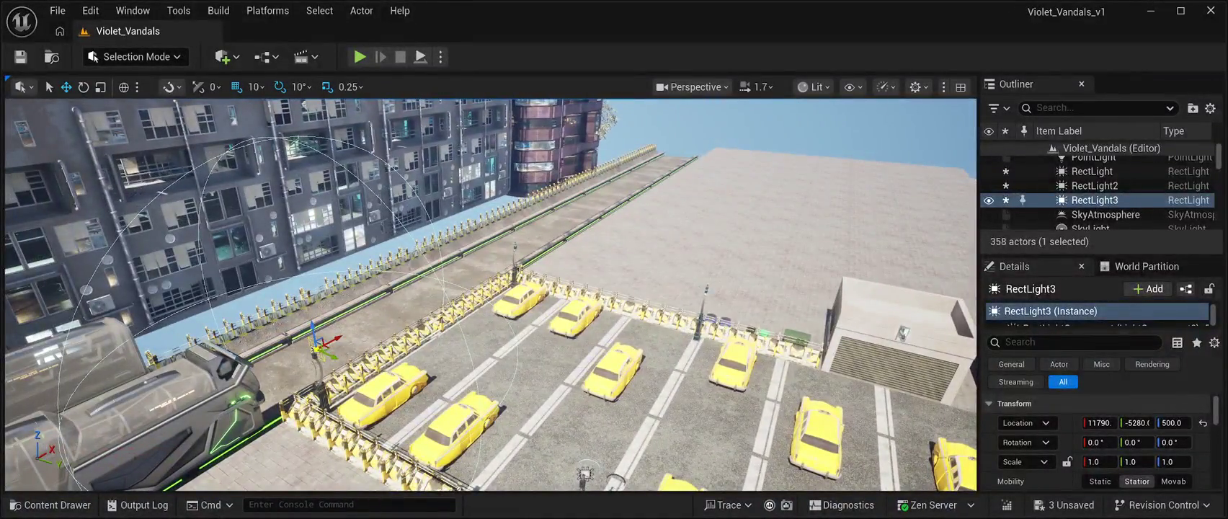
Step: Put a rect light copy on the lamp across the far road, rotated about 180° on Z
key(ctrl+d)
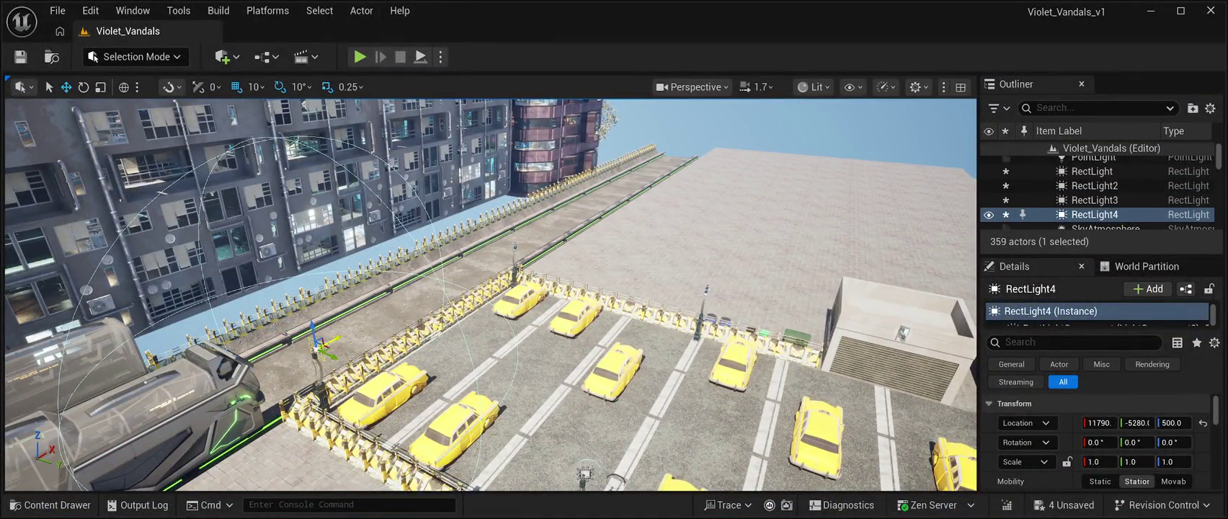
drag(328, 337, 519, 240)
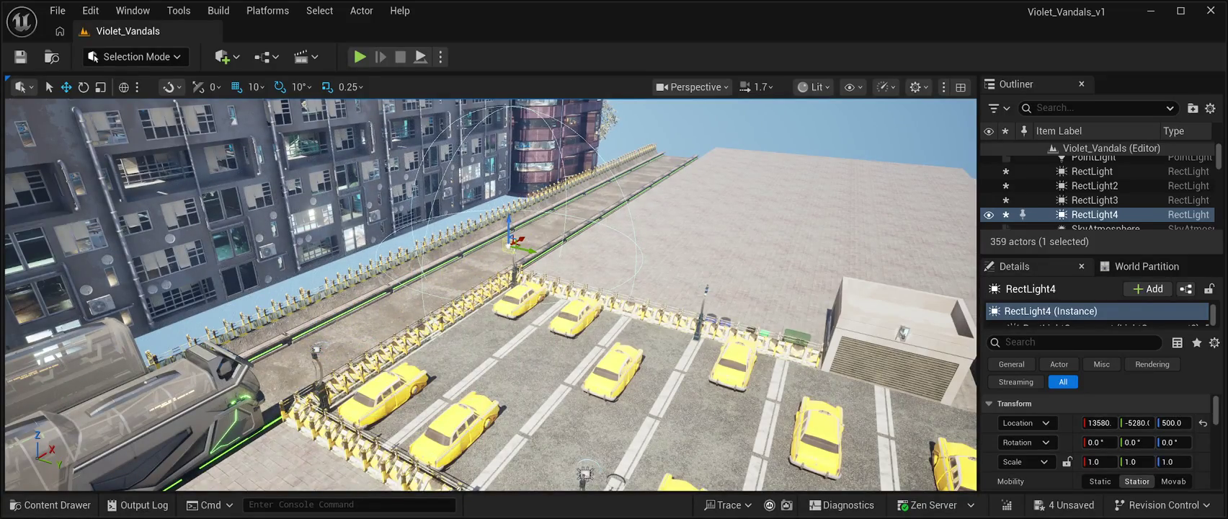
scroll(490, 296, up, 5)
click(84, 86)
drag(433, 284, 563, 292)
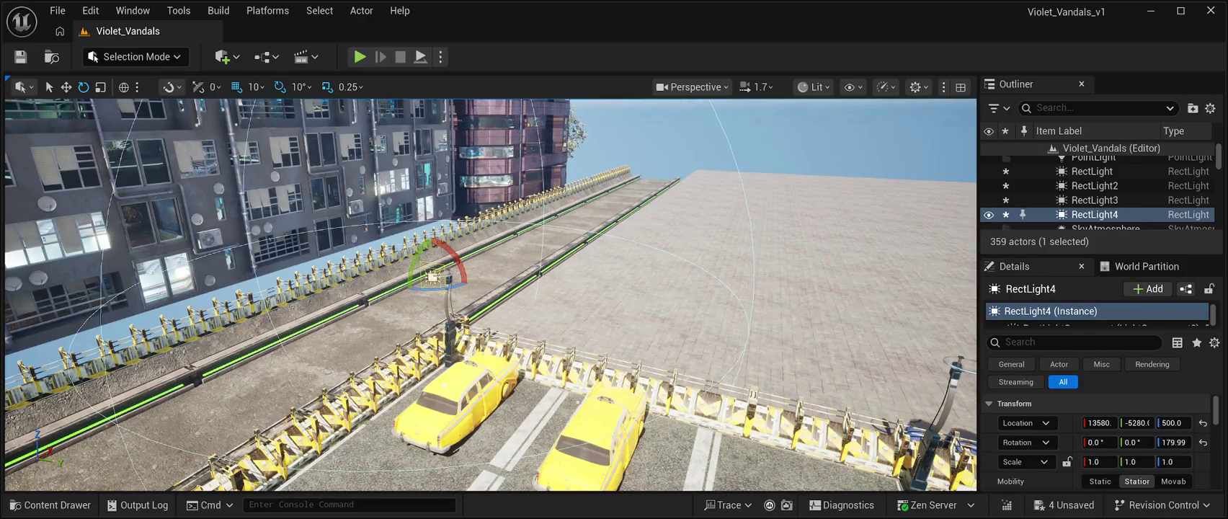
key(w)
key(f)
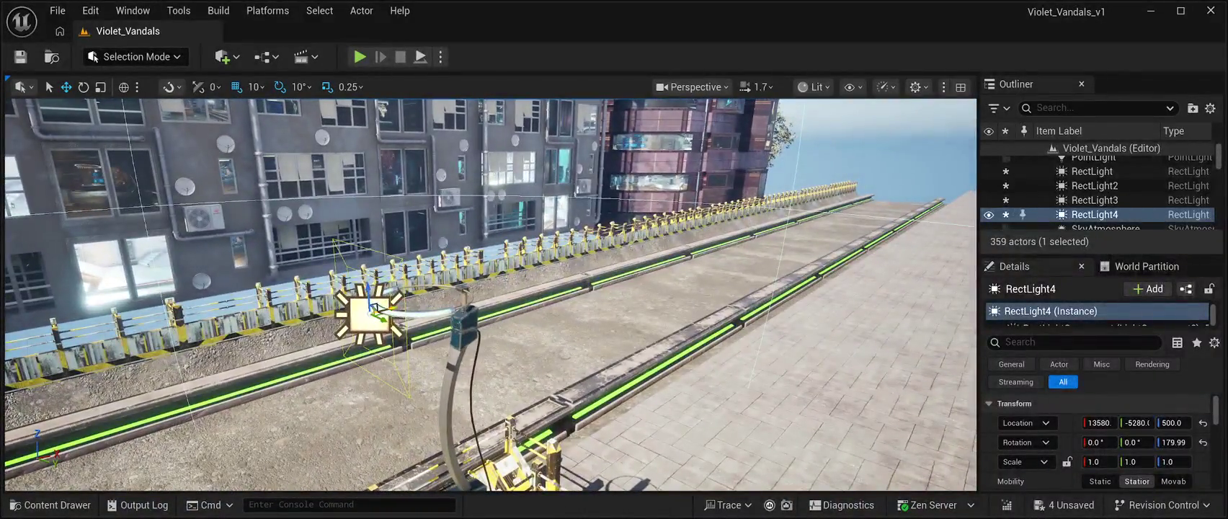
mouse_move(374, 307)
mouse_down()
mouse_move(576, 288)
mouse_move(540, 288)
mouse_up()
key(ctrl+d)
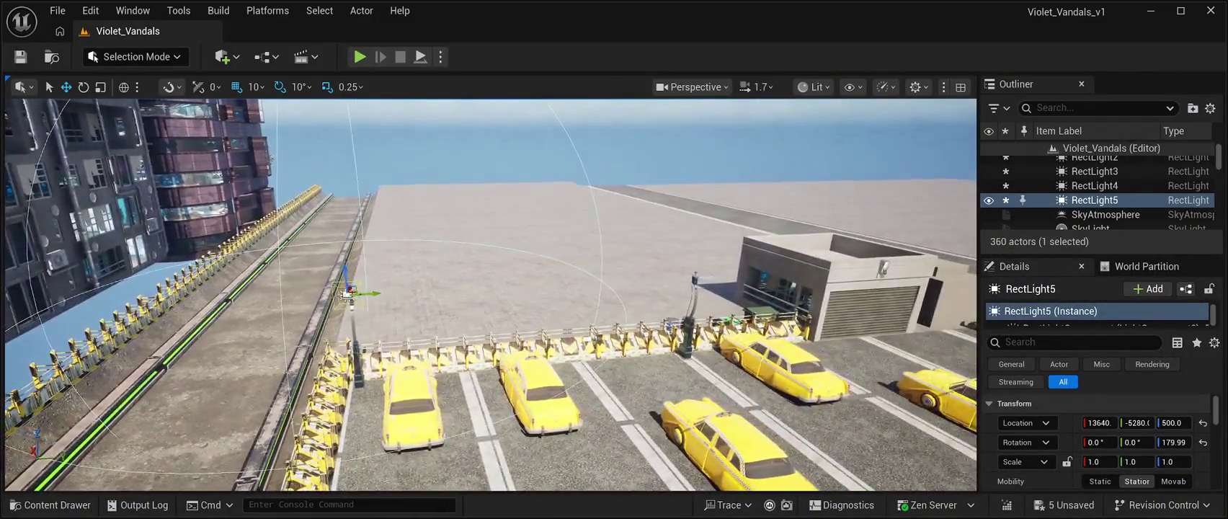
Step: Move the rotated rect light copy onto the lamp by the rooftop building
drag(371, 294, 721, 306)
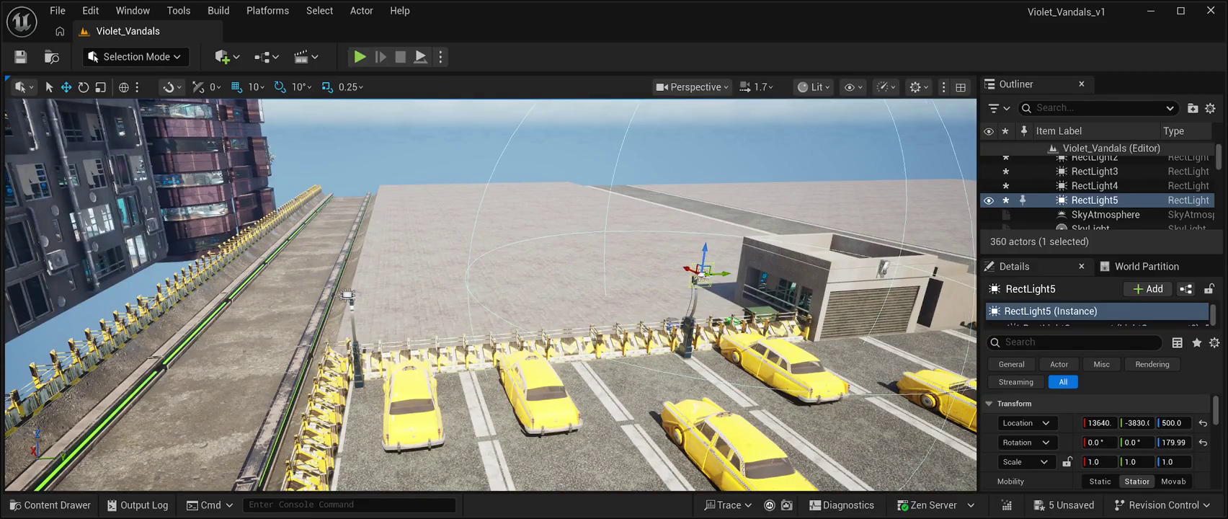
key(f)
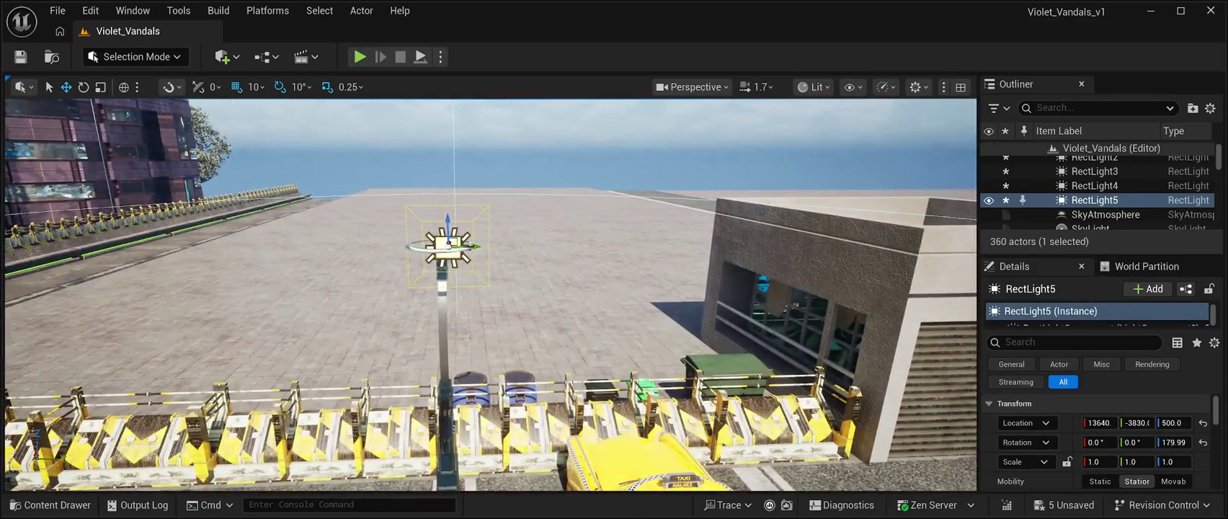
drag(477, 248, 475, 249)
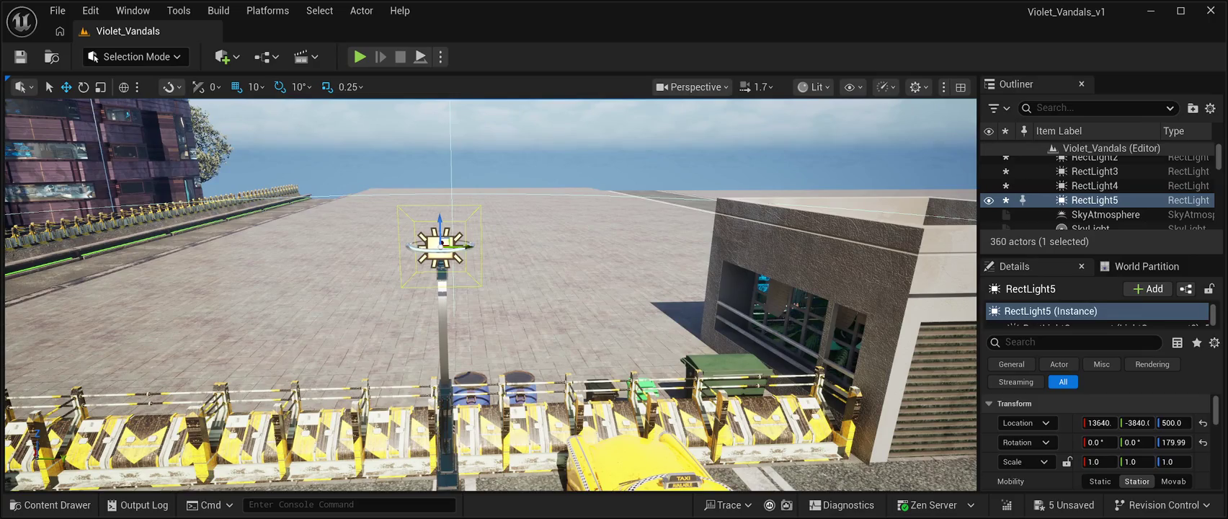
scroll(490, 296, down, 5)
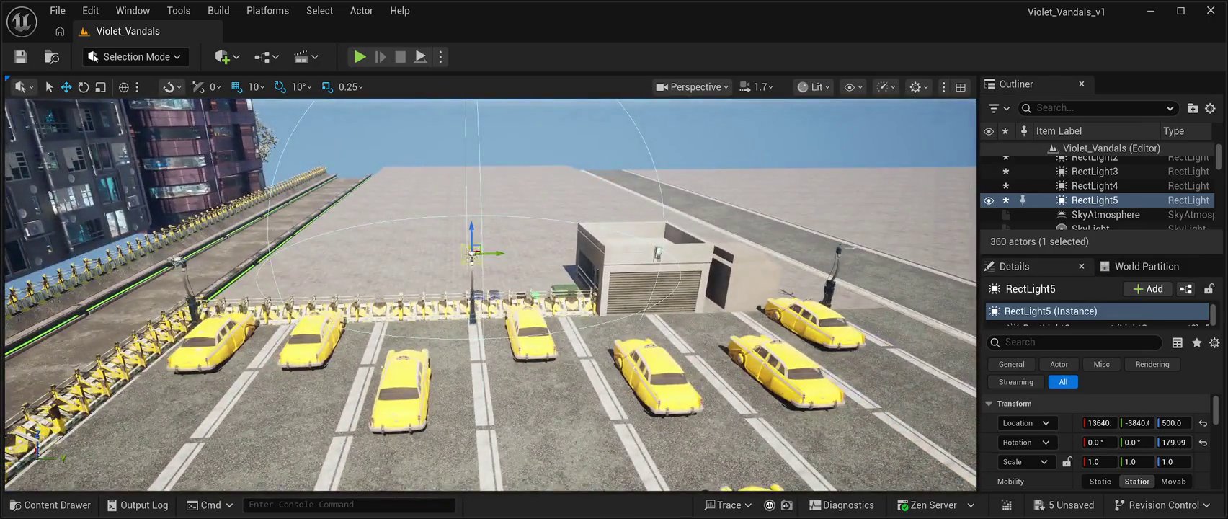
Step: Duplicate another rect light onto the far lamp post, then preview the level in Play mode
key(ctrl+d)
drag(498, 253, 869, 257)
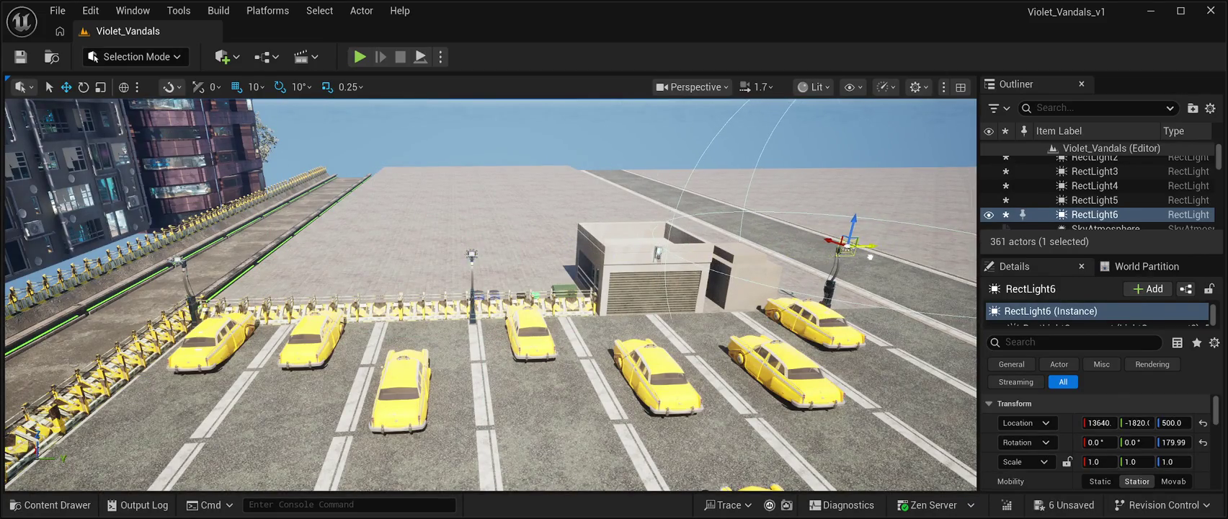
key(f)
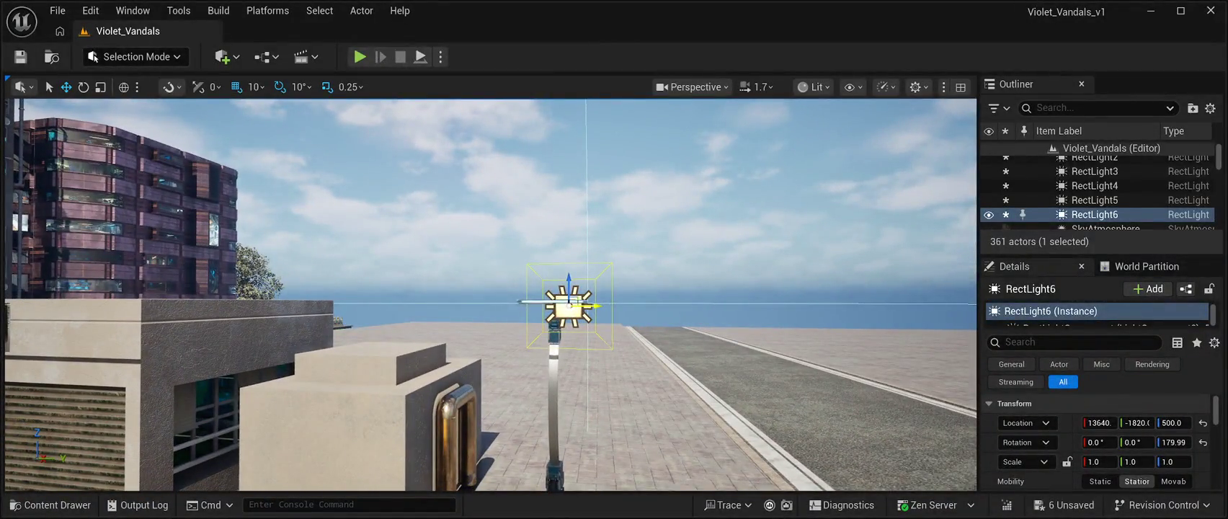
drag(600, 304, 581, 305)
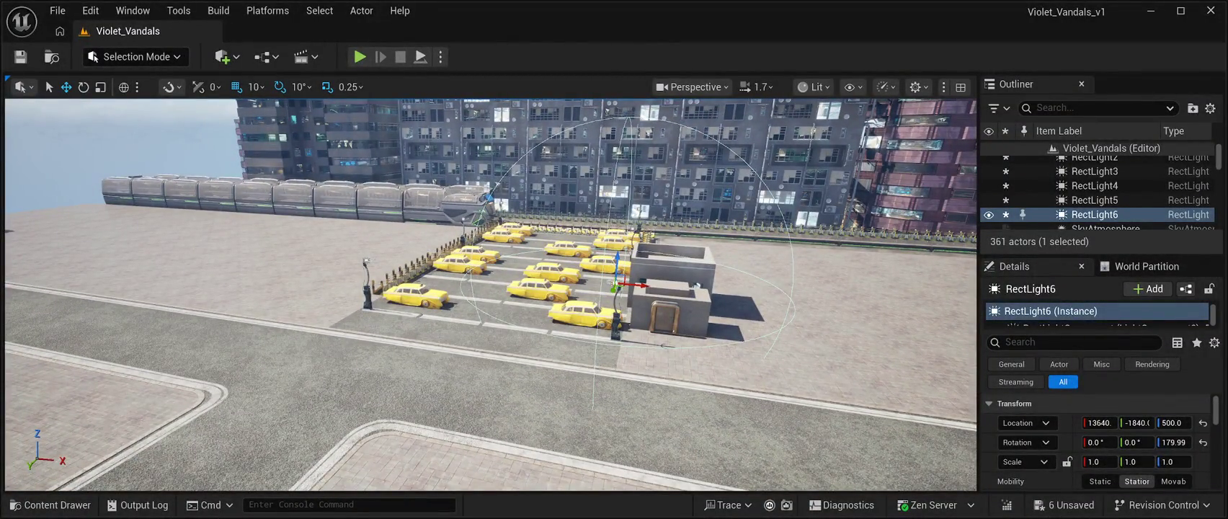
click(359, 57)
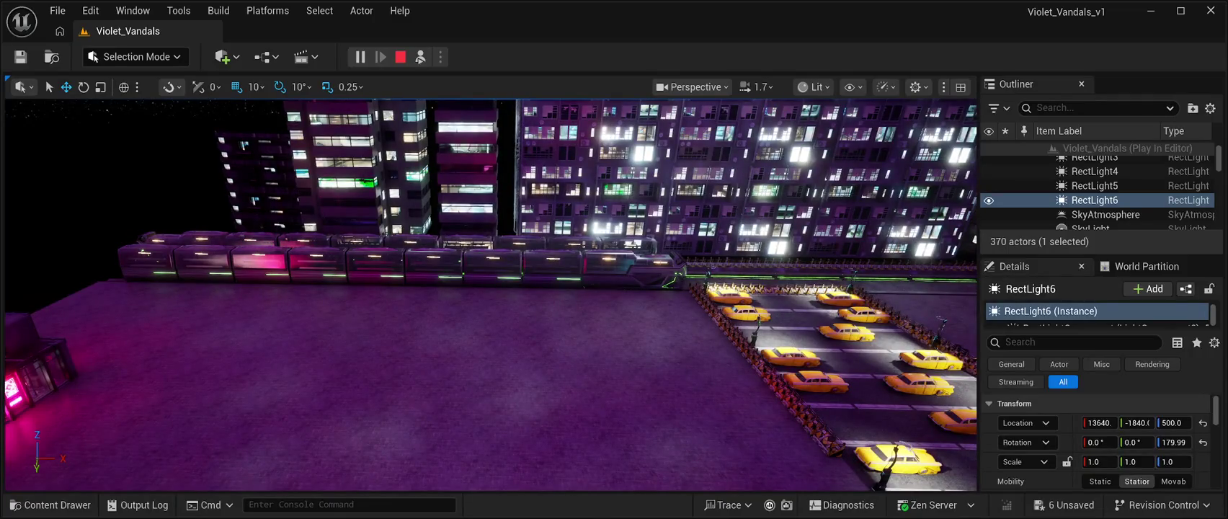
Step: Select SM_Train_Front plus the first two SM_Train_Back cars behind it
click(633, 270)
ctrl+click(551, 268)
ctrl+click(493, 268)
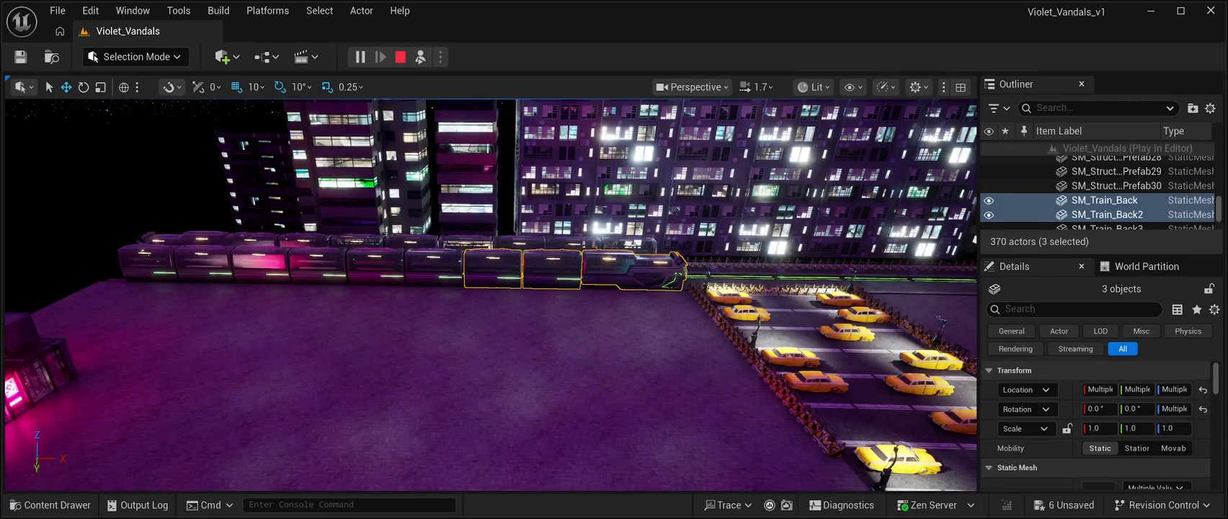
Step: Add the remaining train cars to the selection and stop the play preview
ctrl+click(434, 268)
ctrl+click(375, 268)
ctrl+click(317, 268)
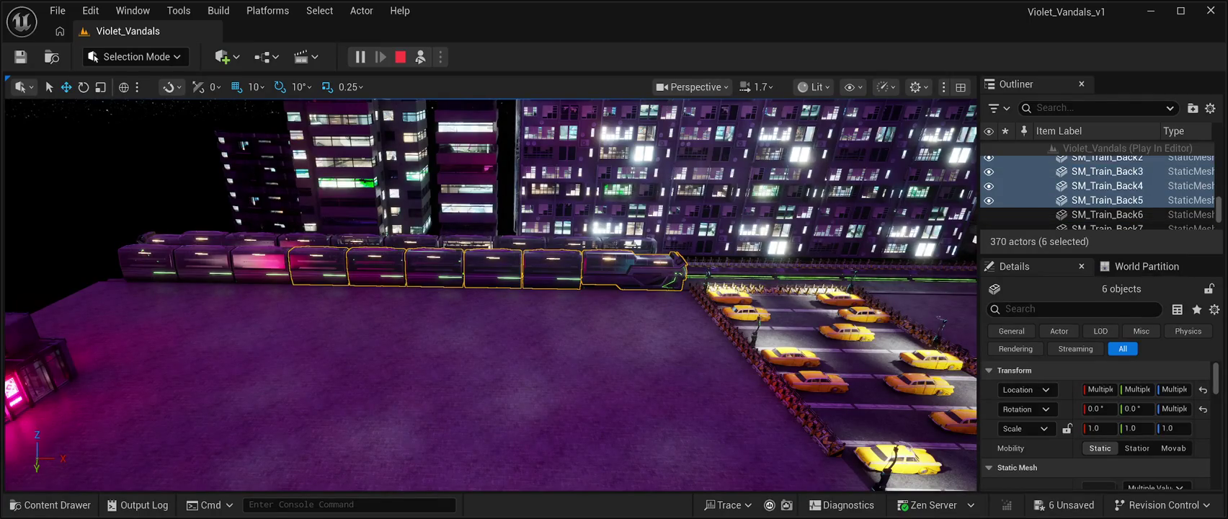
ctrl+click(261, 268)
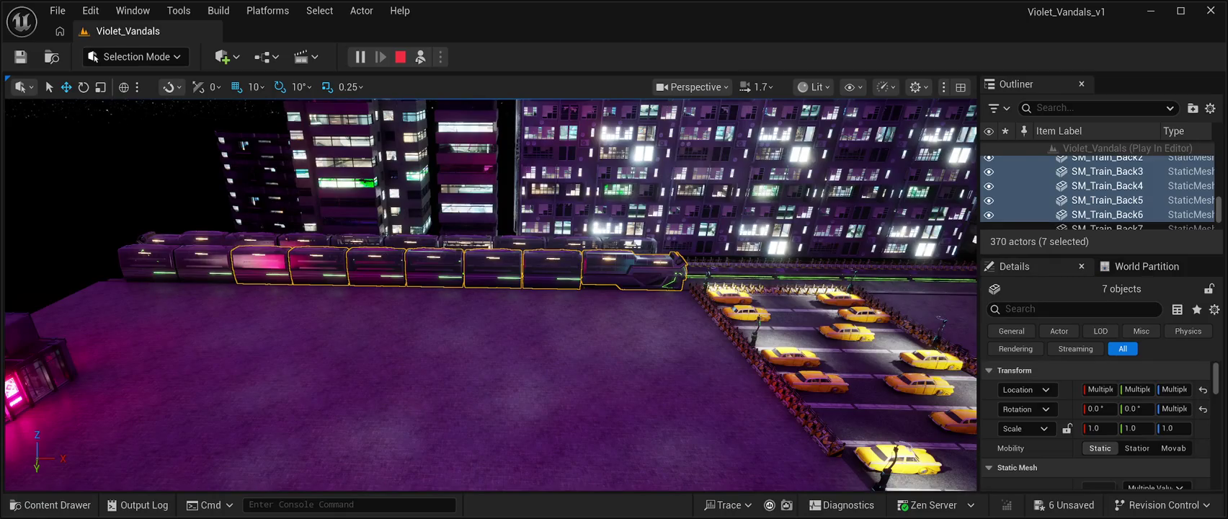
key(Escape)
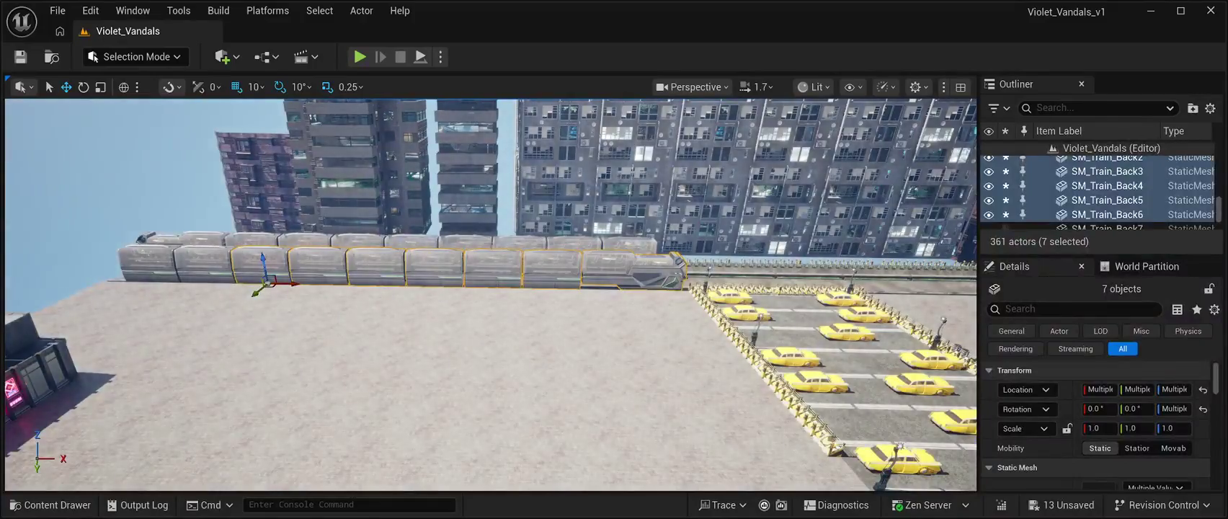
ctrl+click(202, 267)
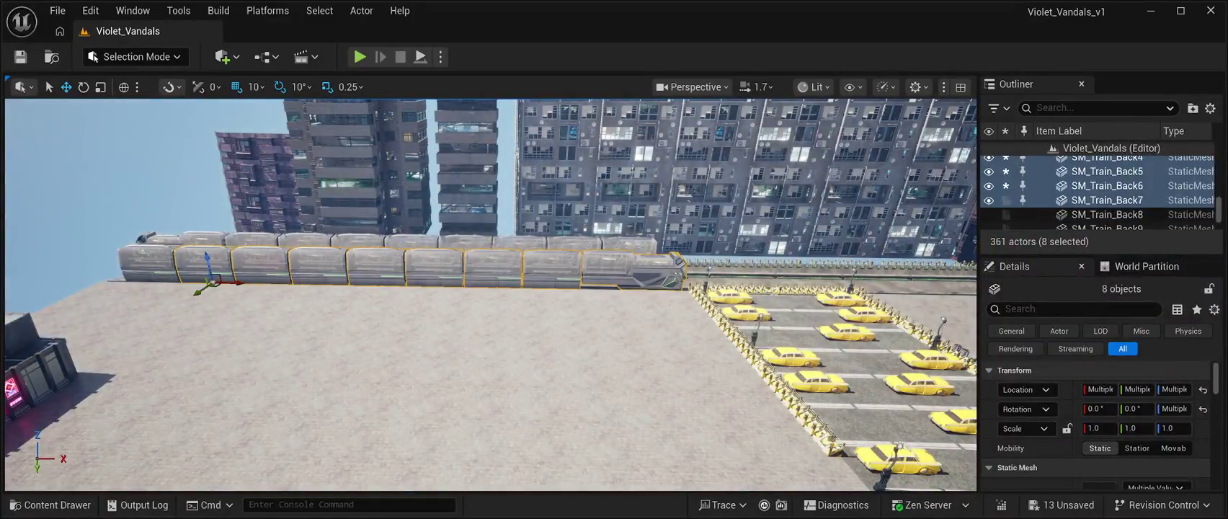
ctrl+click(147, 265)
Step: Slide the selected train cars left along X and bring up the CyberPunkMegapack Meshes folder
key(w)
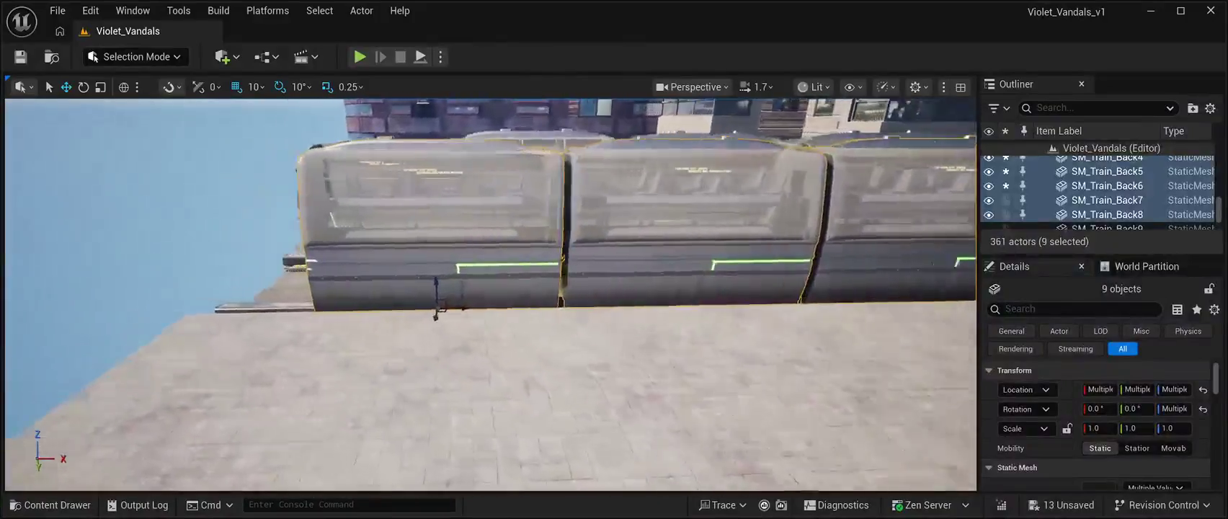
drag(560, 308, 461, 301)
key(s)
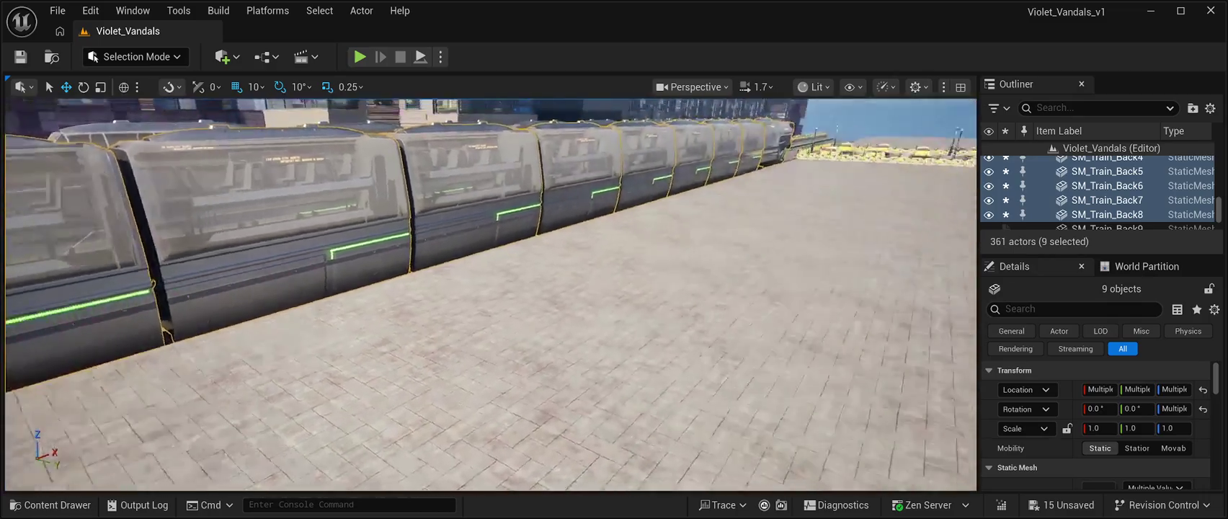
key(w)
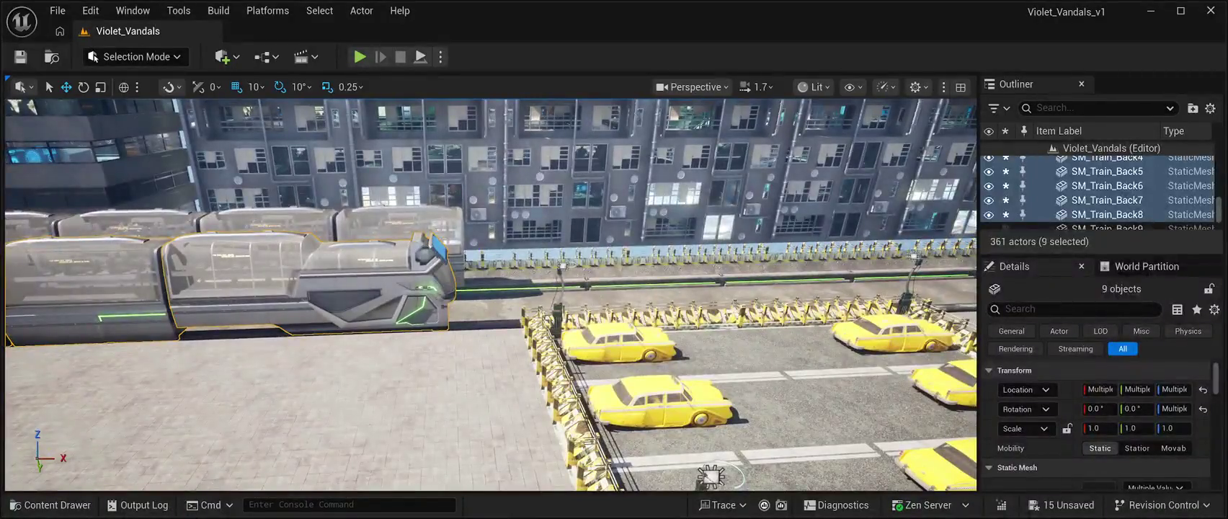
key(ctrl+space)
scroll(668, 346, down, 1)
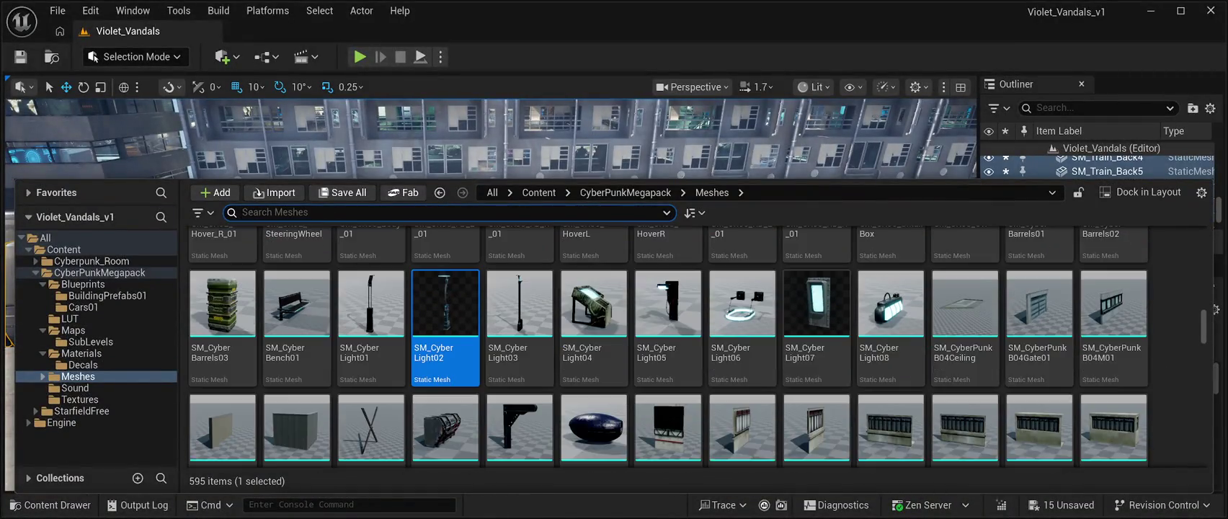
Step: Browse the 595 CyberPunkMegapack meshes down to the Traffic assets and select SM_Traffic_Lamp_001
scroll(742, 317, up, 3)
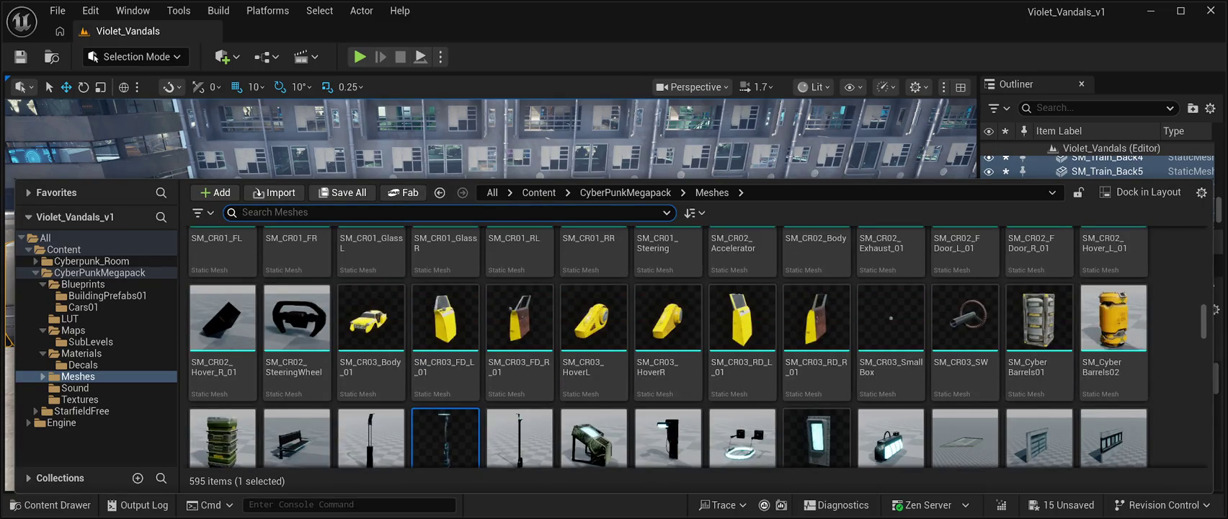
scroll(668, 346, down, 10)
scroll(890, 338, down, 3)
scroll(890, 339, down, 2)
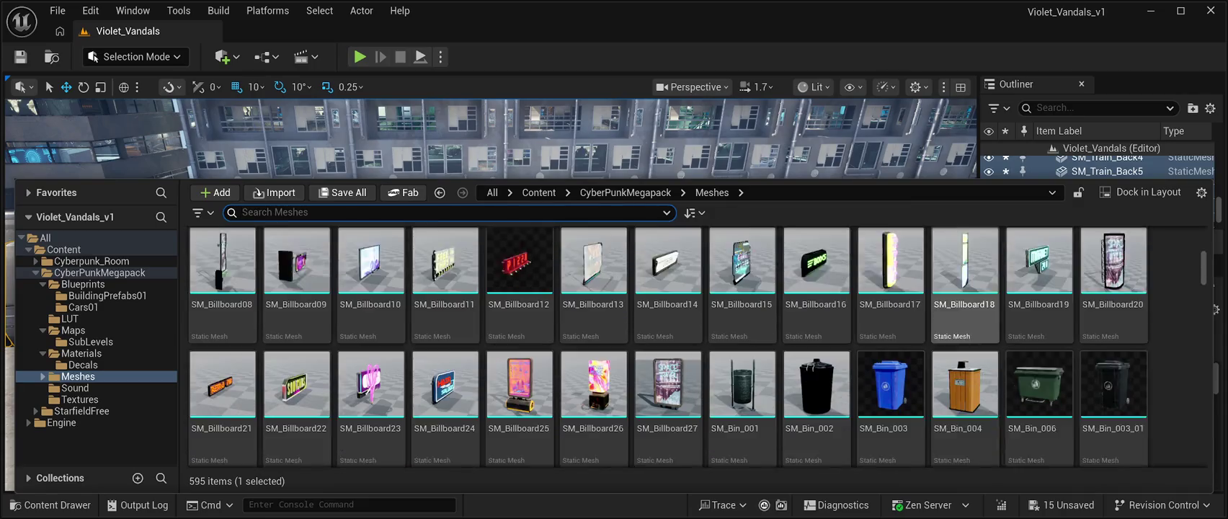
scroll(890, 288, down, 3)
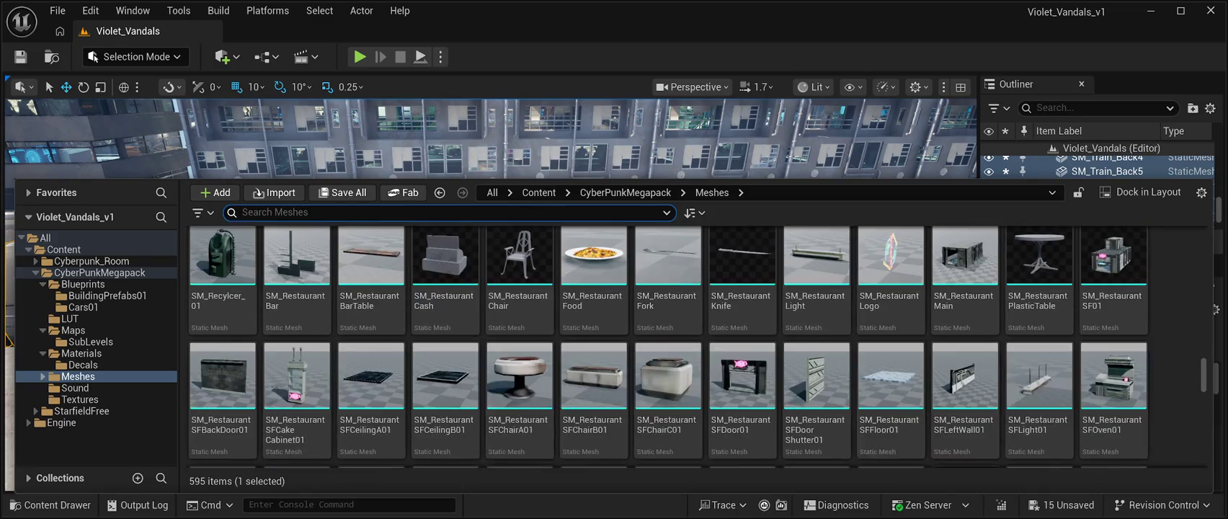
scroll(890, 392, down, 10)
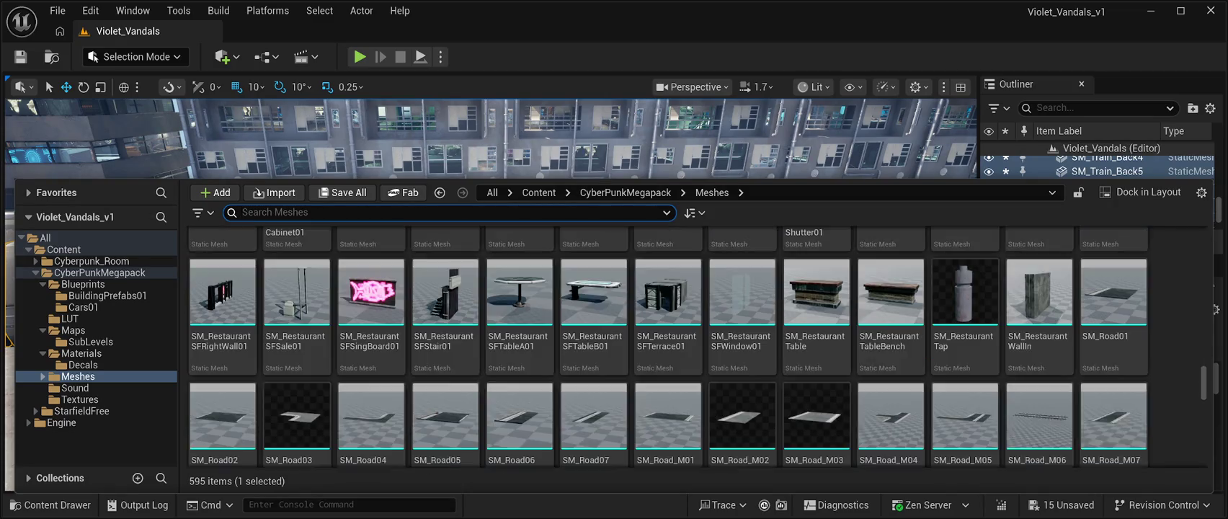
scroll(890, 360, down, 5)
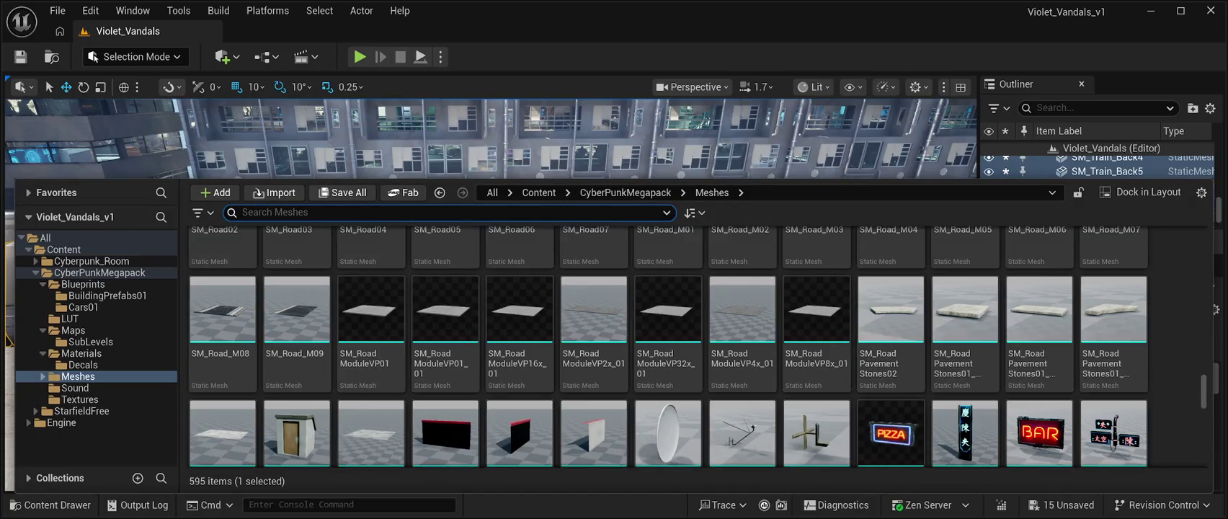
scroll(890, 346, down, 10)
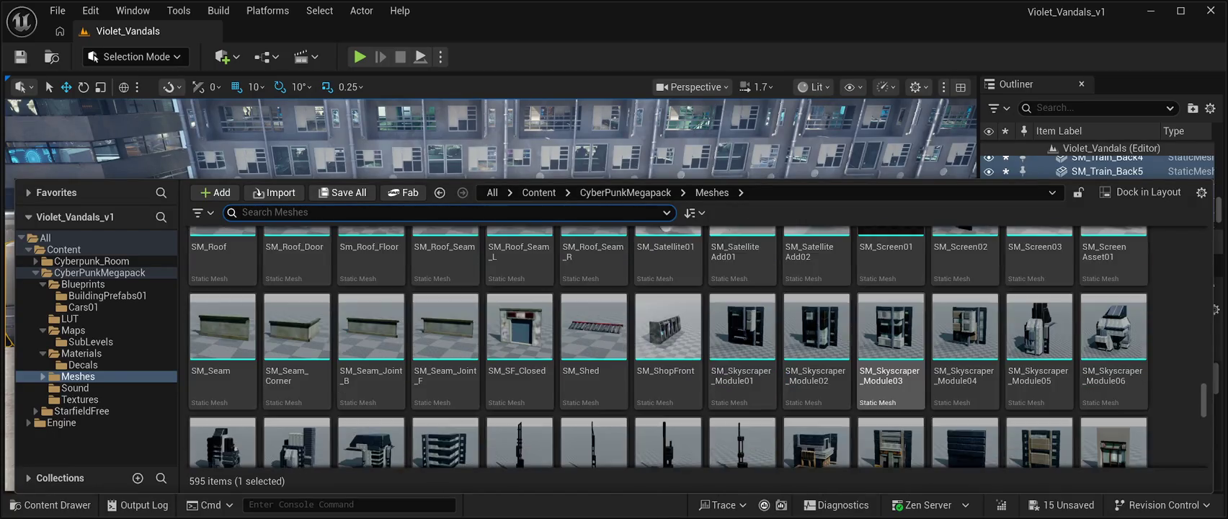
scroll(891, 404, down, 5)
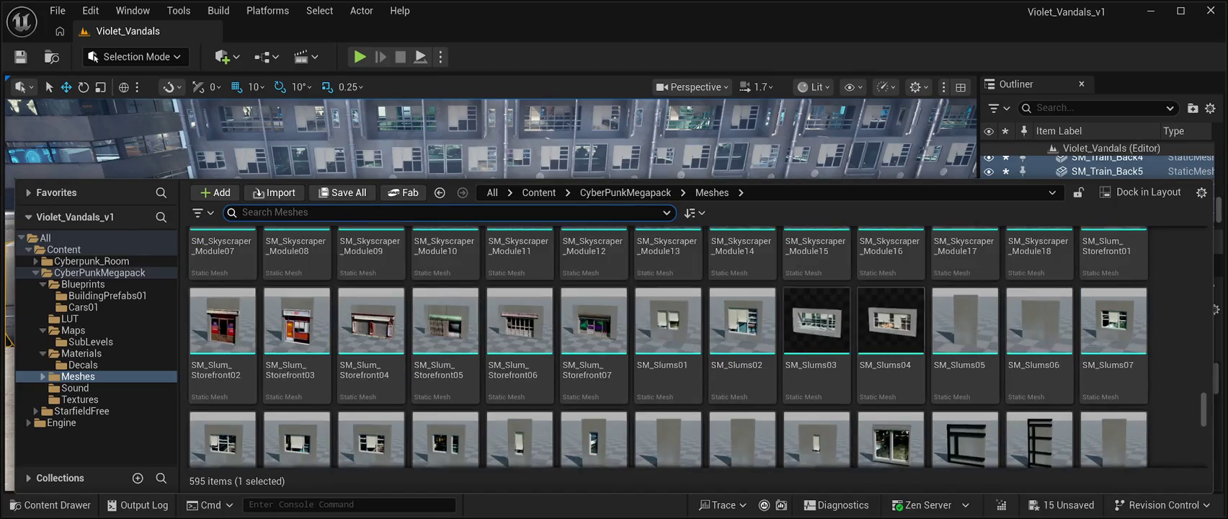
scroll(891, 403, down, 9)
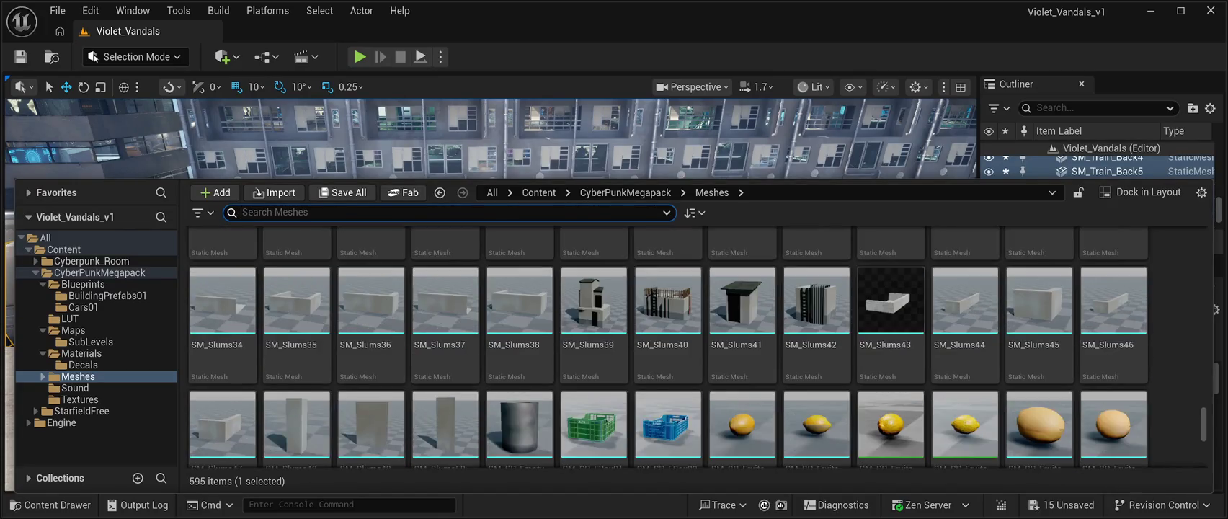
scroll(891, 346, down, 15)
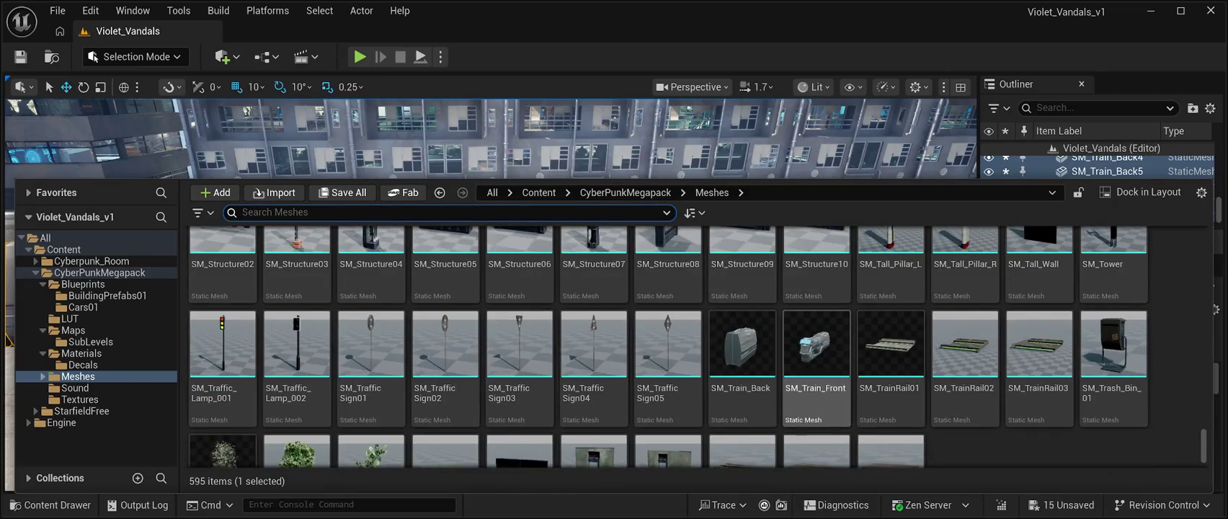
scroll(890, 346, up, 1)
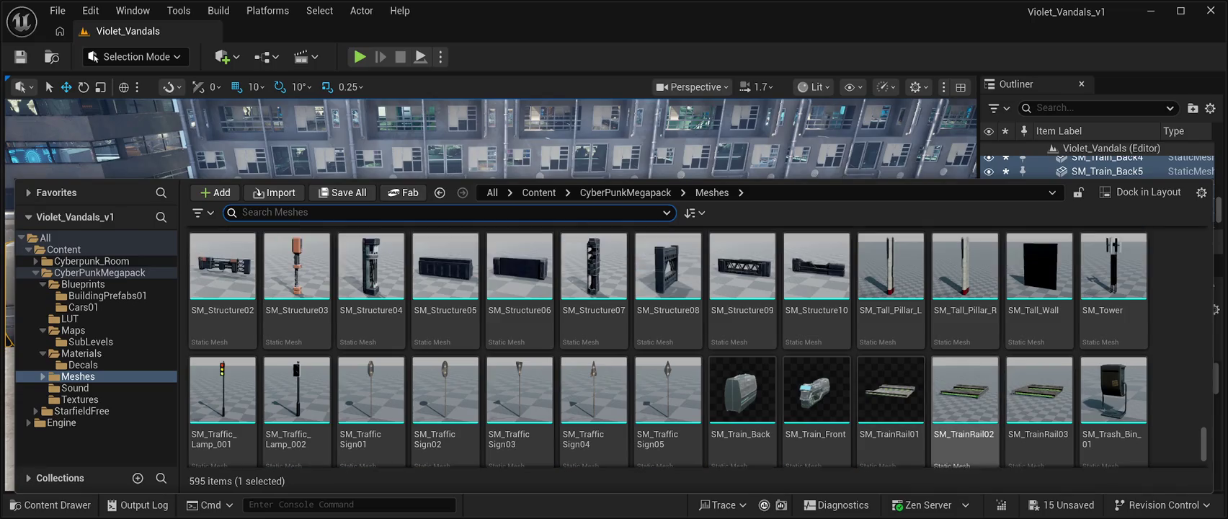
scroll(891, 317, down, 1)
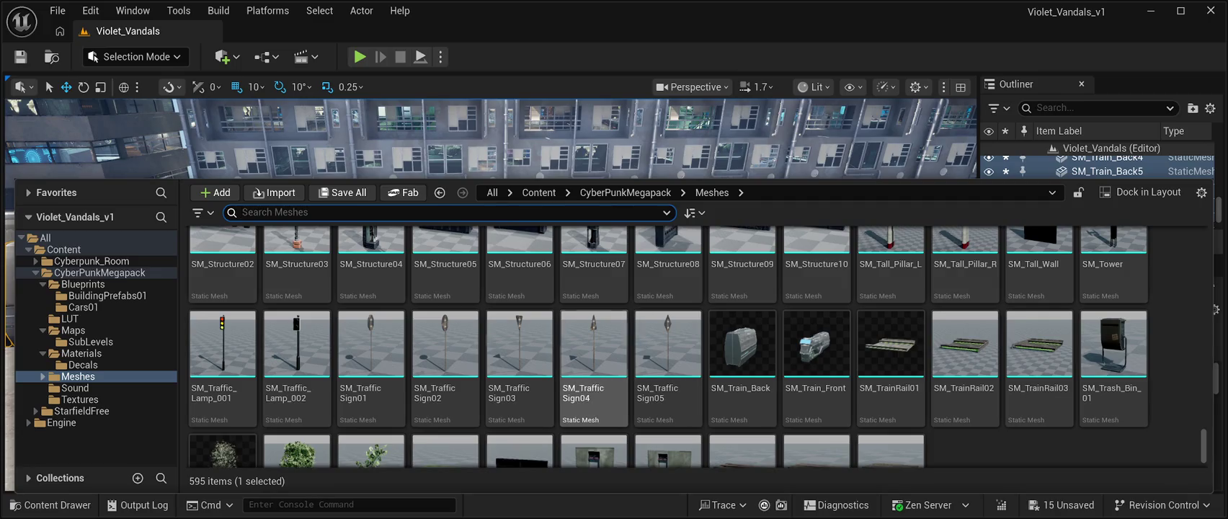
scroll(518, 346, down, 1)
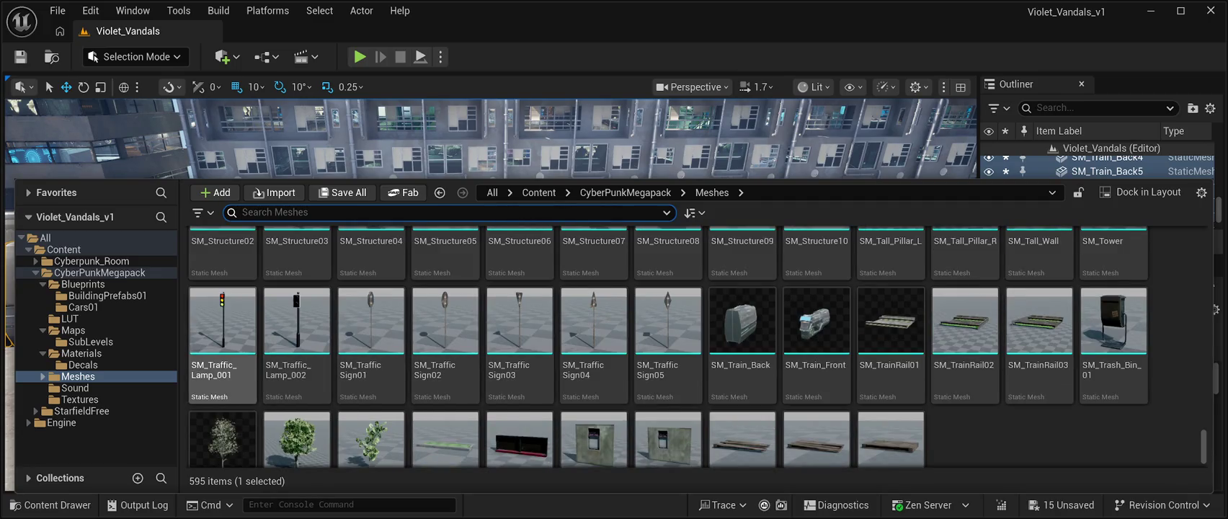
click(222, 325)
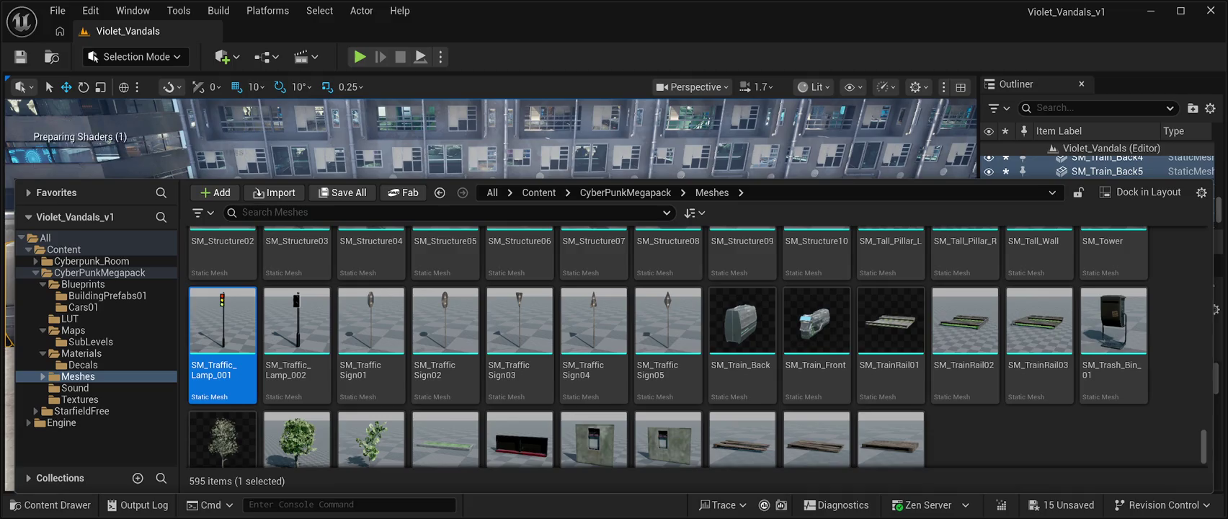
Step: Place SM_Traffic_Lamp_001 beside the train track and rotate it to Z 129.99°
mouse_move(223, 324)
mouse_down()
mouse_move(586, 166)
mouse_move(510, 333)
mouse_move(484, 263)
mouse_up()
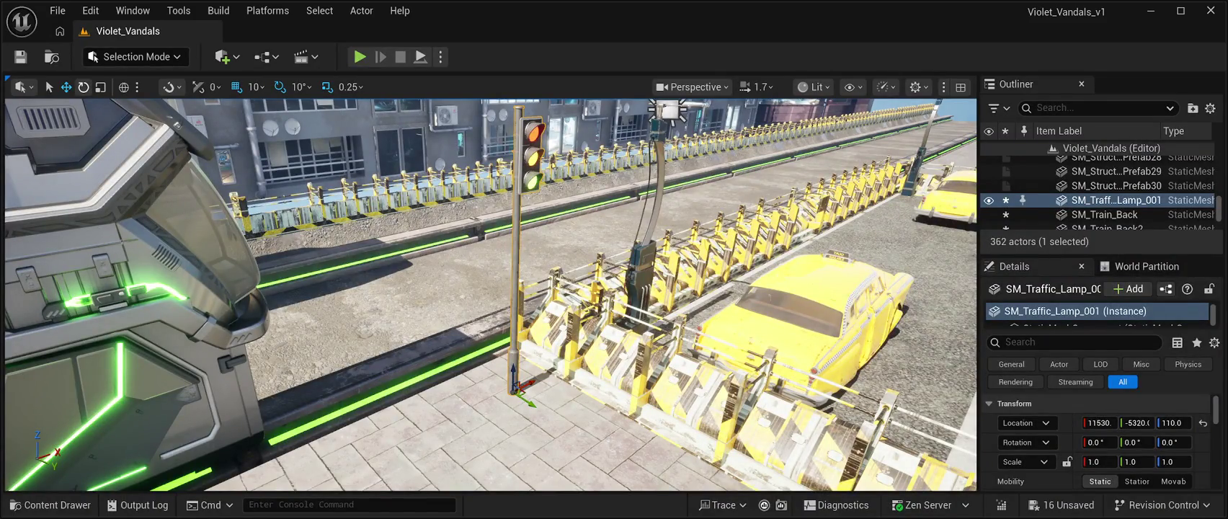
key(e)
mouse_move(540, 389)
mouse_down()
mouse_move(555, 382)
mouse_move(563, 403)
mouse_move(533, 431)
mouse_up()
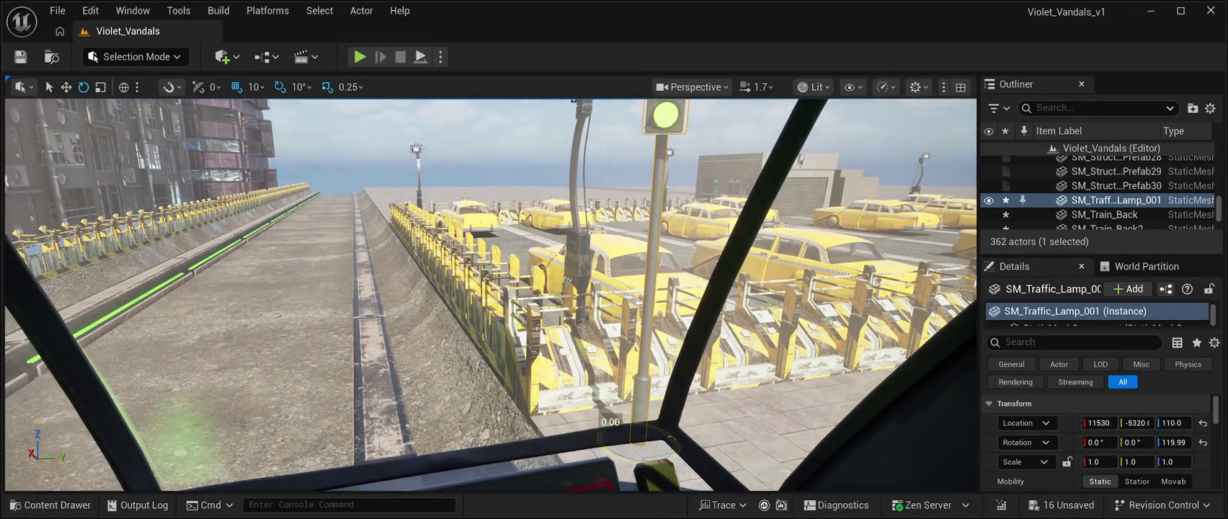
drag(621, 456, 643, 458)
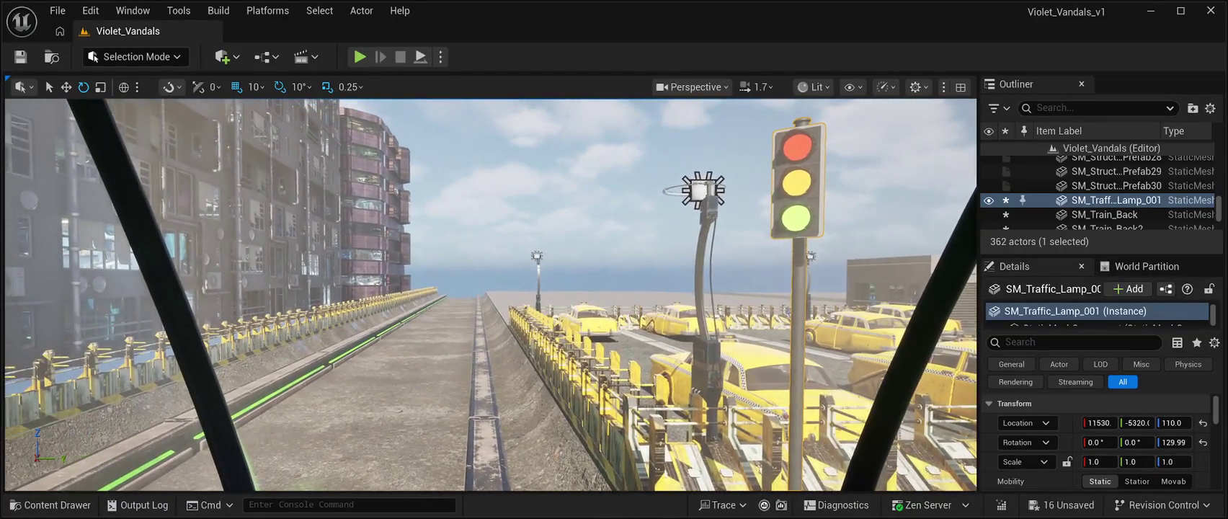
Step: Save the level, then preview it in Play mode with the BP_Starfield_bgNebula_Free sky selected
key(ctrl+s)
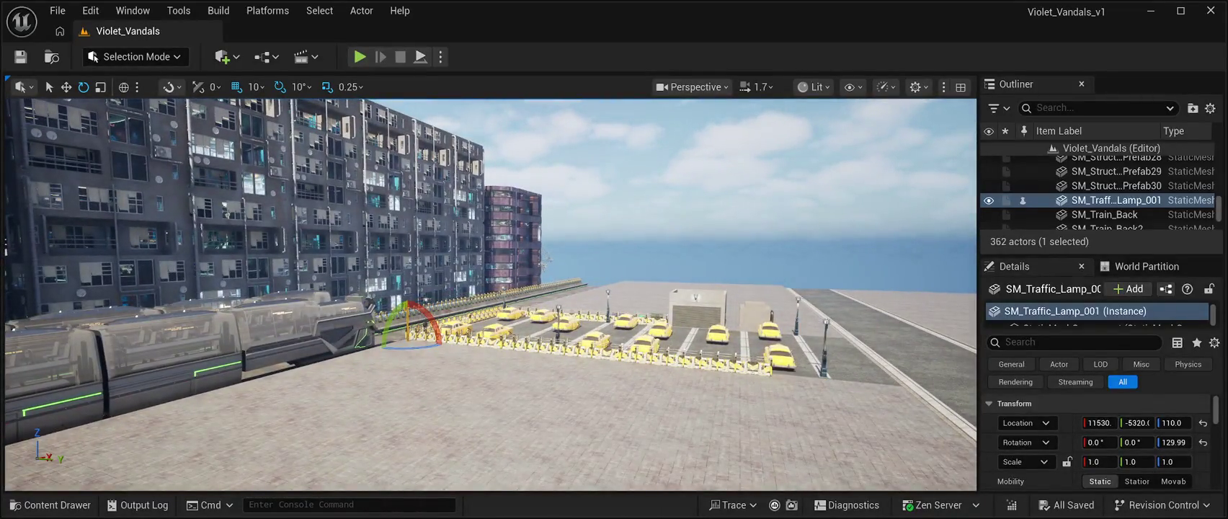
click(1115, 162)
key(alt+p)
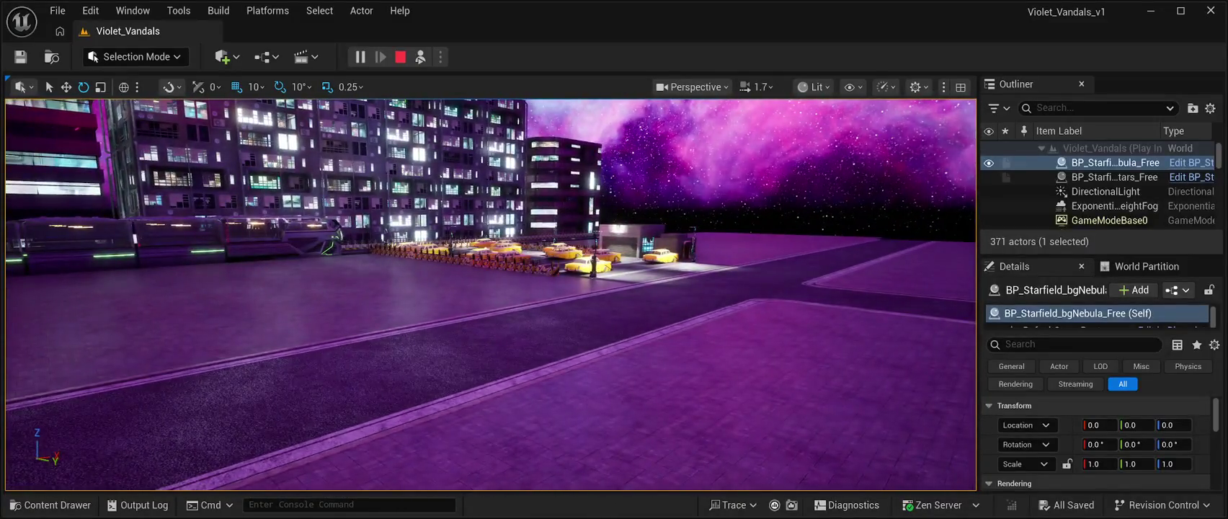
click(400, 56)
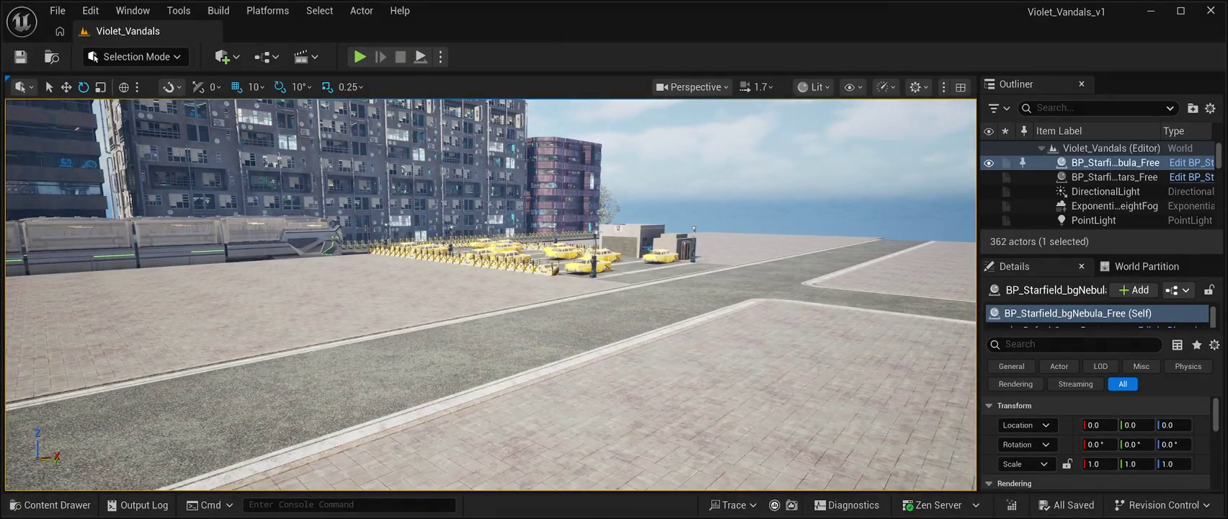
Step: Fly the view past the parked yellow taxis and along the lot toward the barrier
key(w)
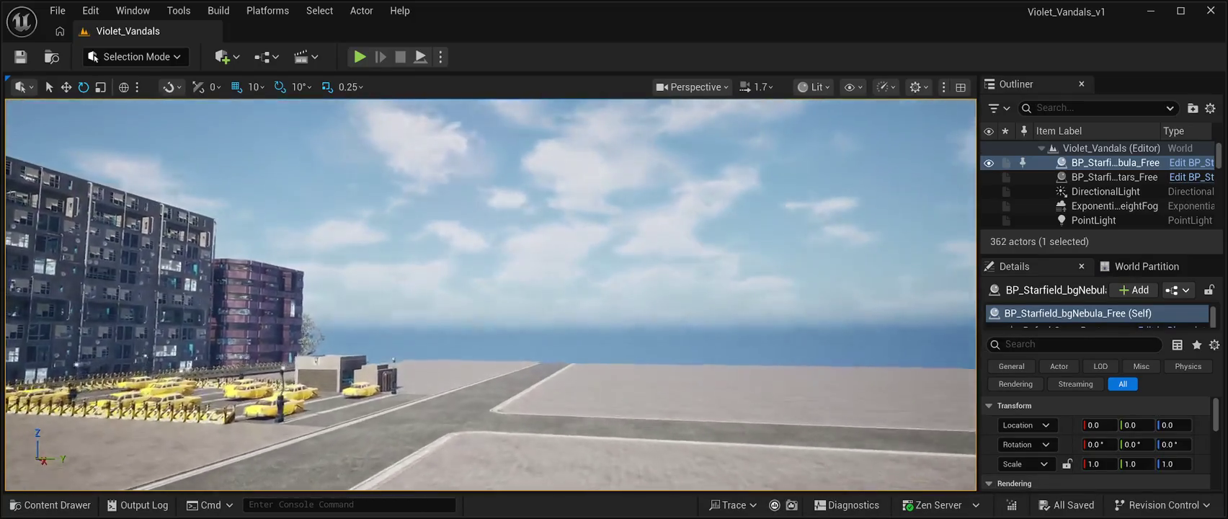
key(s)
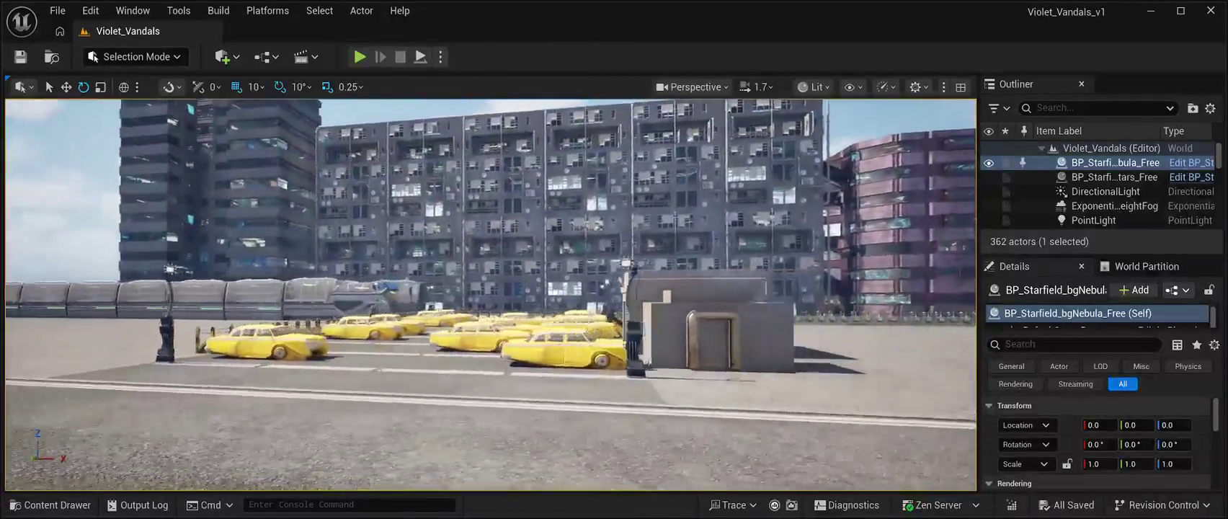
key(a)
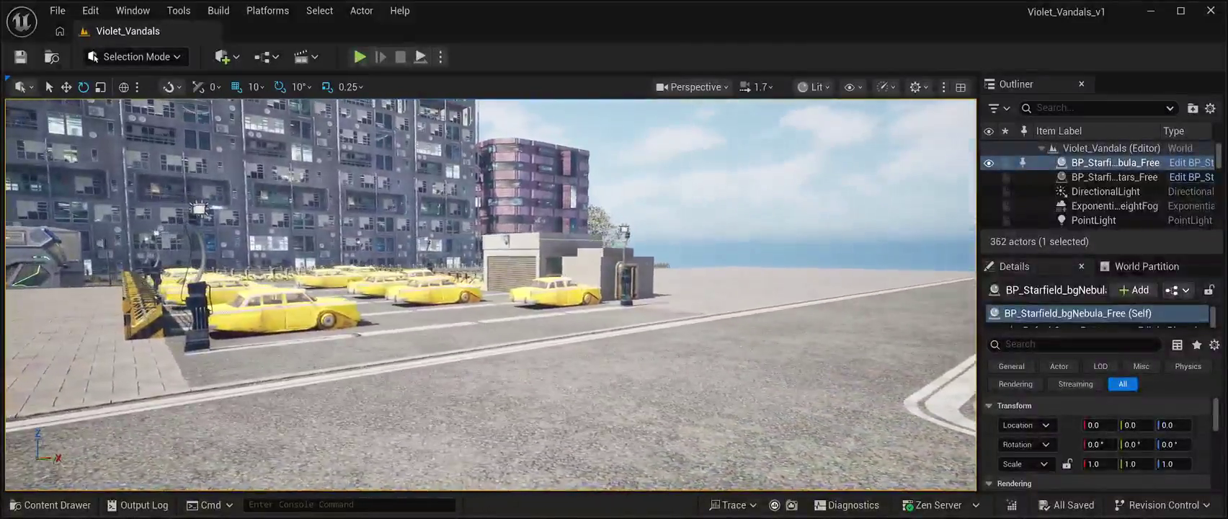
key(w)
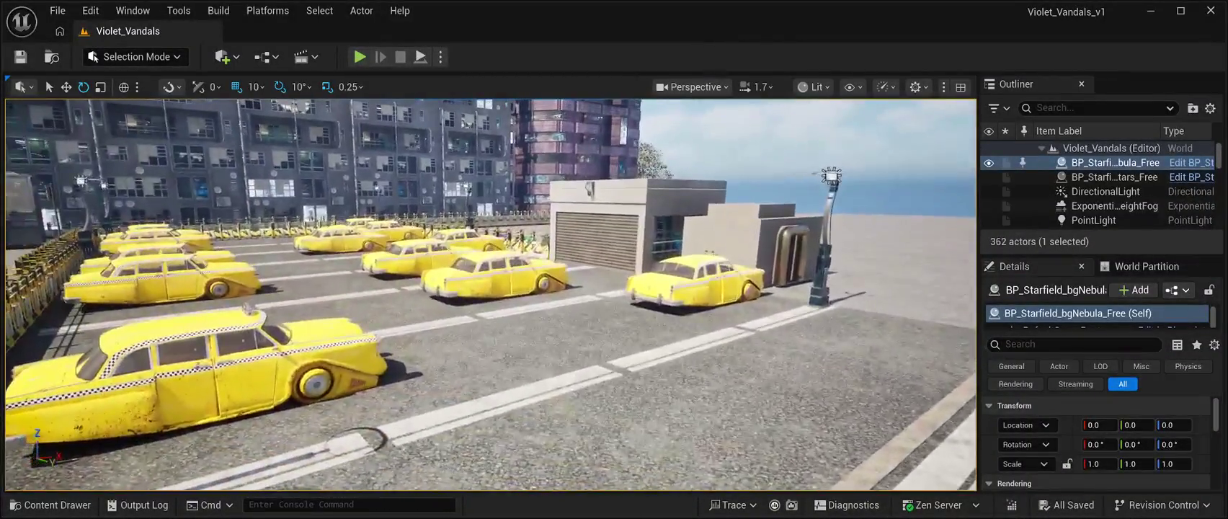
key(a)
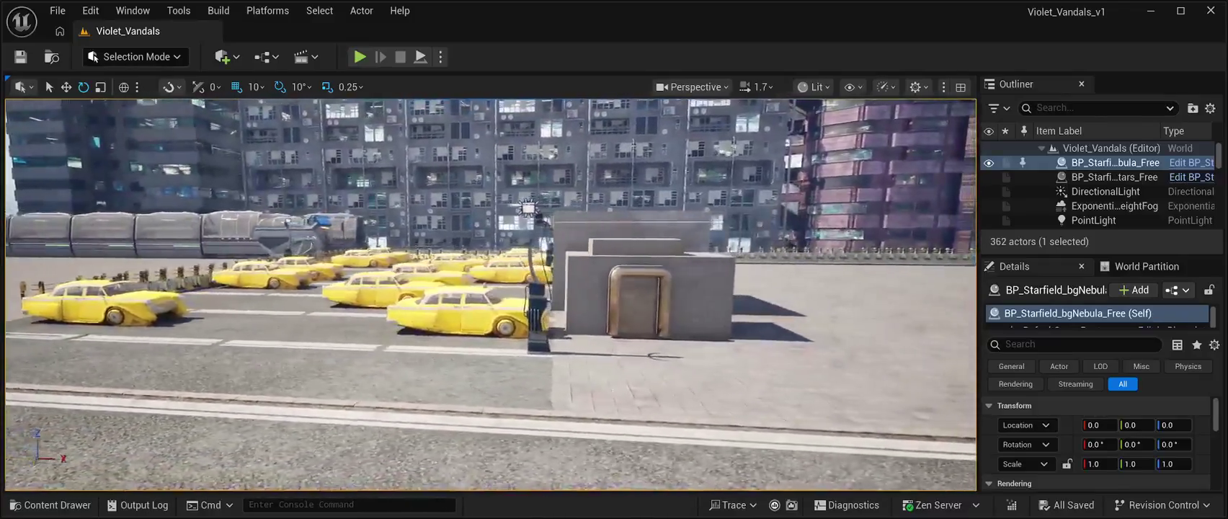
key(a)
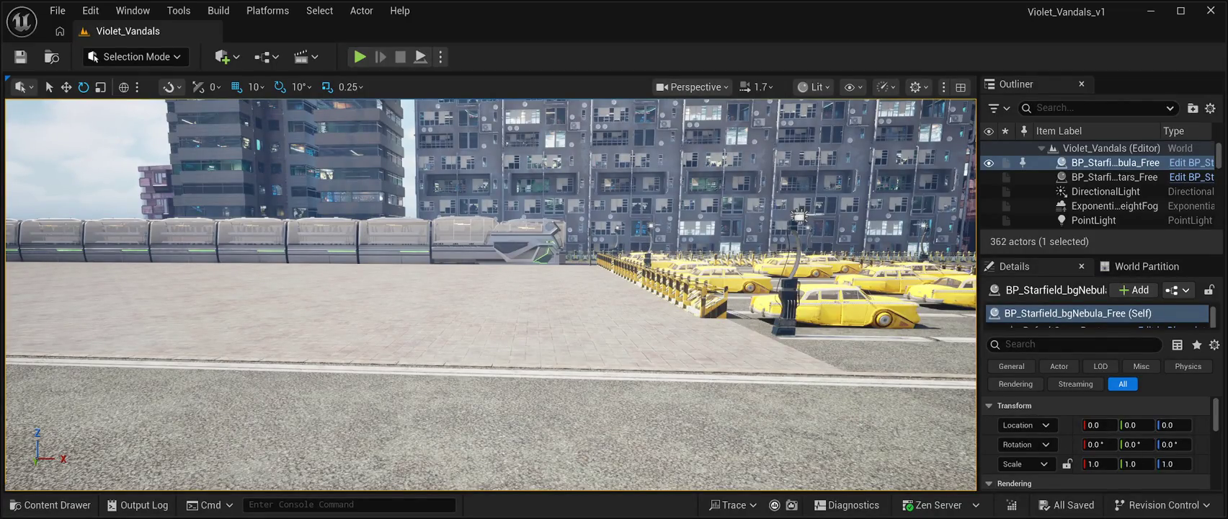
key(a)
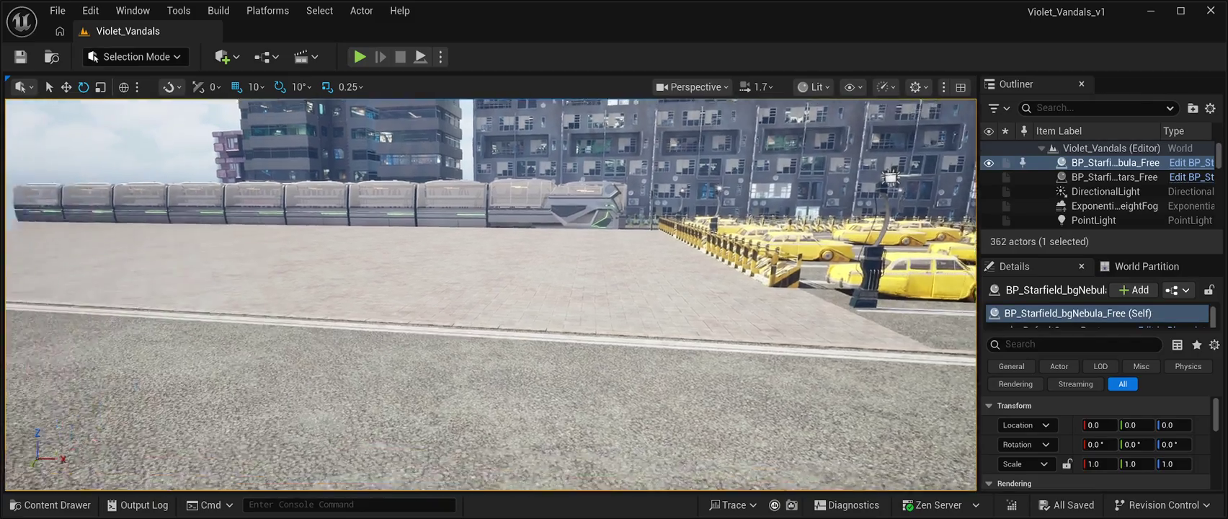
Step: Fly up between the tall buildings and bring up the CyberPunkMegapack/Meshes Content Drawer
key(w)
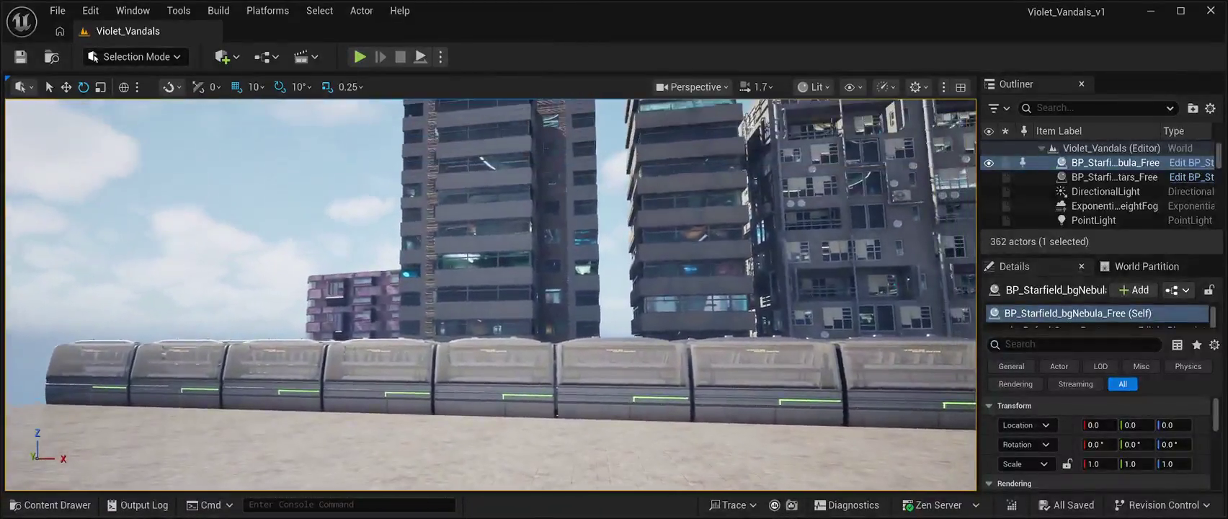
key(w)
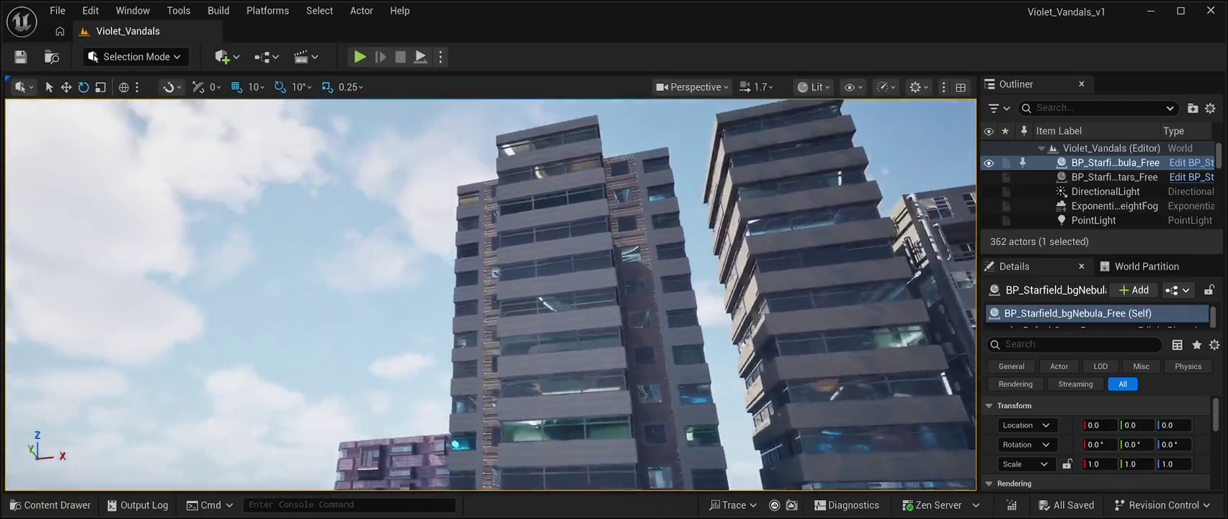
key(w)
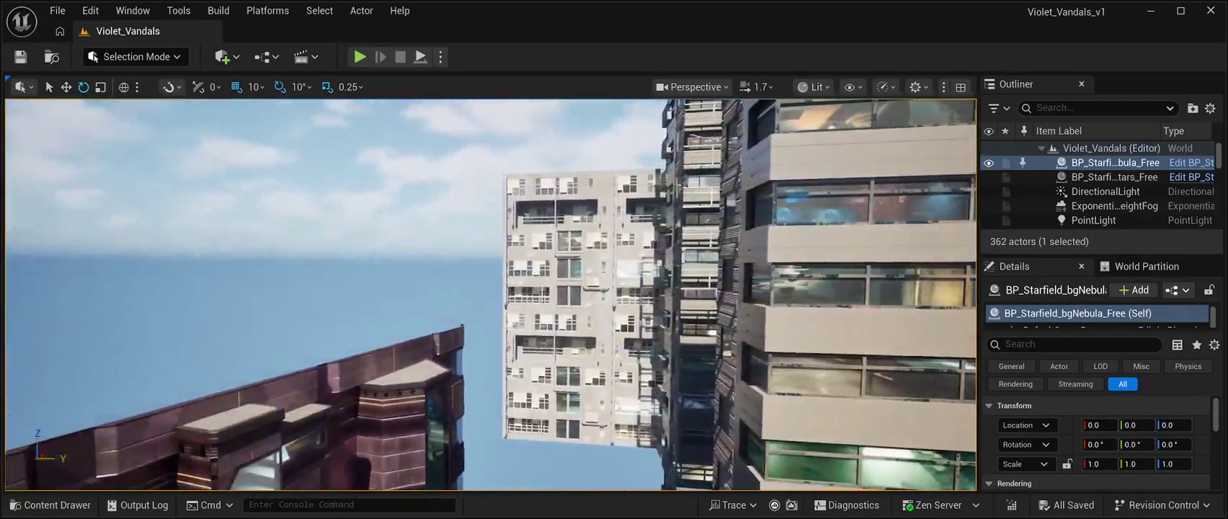
key(ctrl+space)
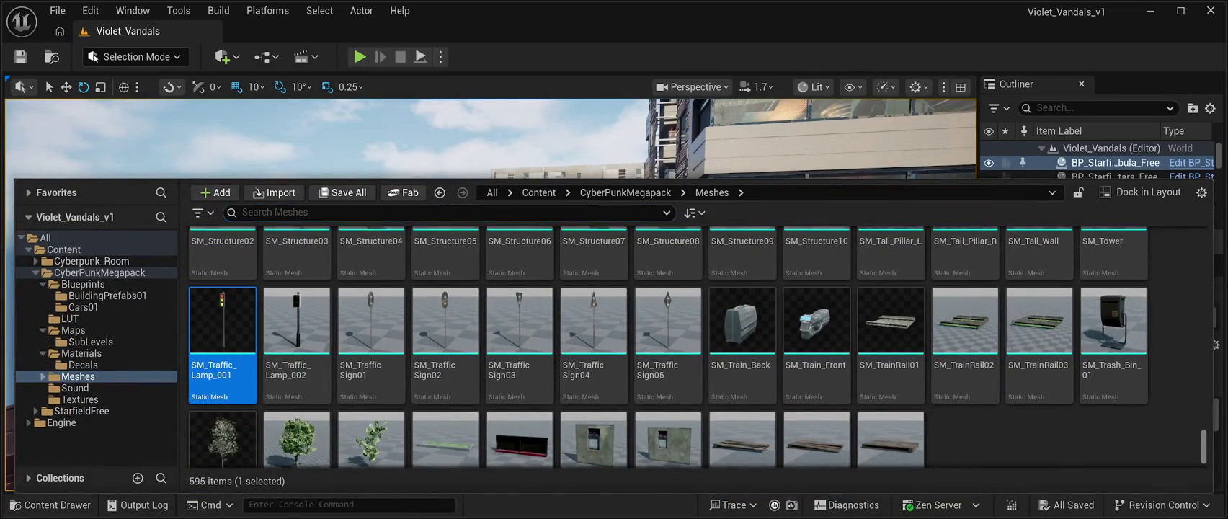
Step: Place the SM_CPB01Prefab07 building from the Prefabs folder into the level
scroll(696, 346, up, 15)
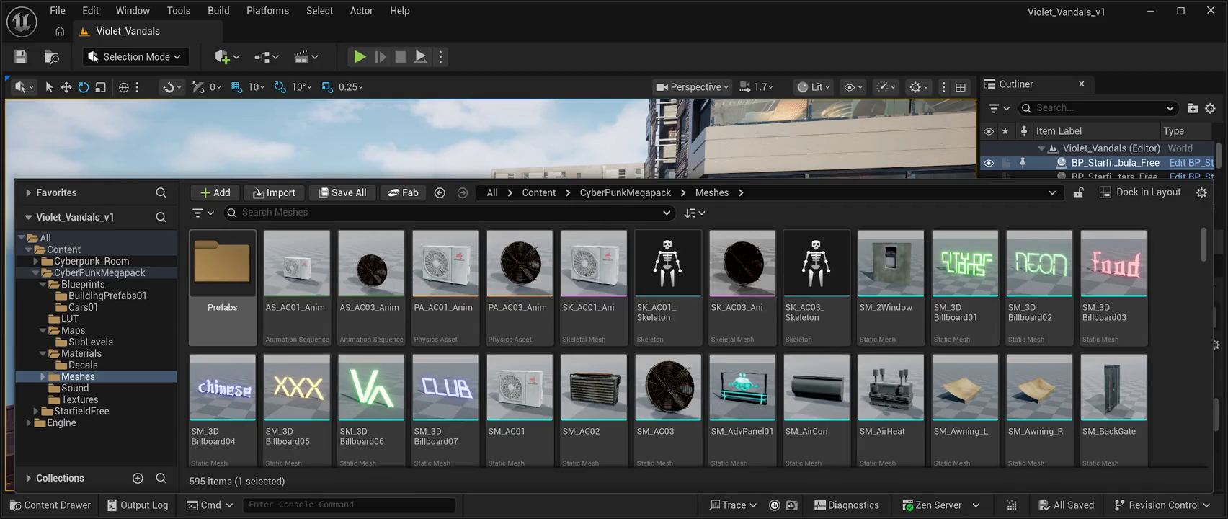
double_click(223, 263)
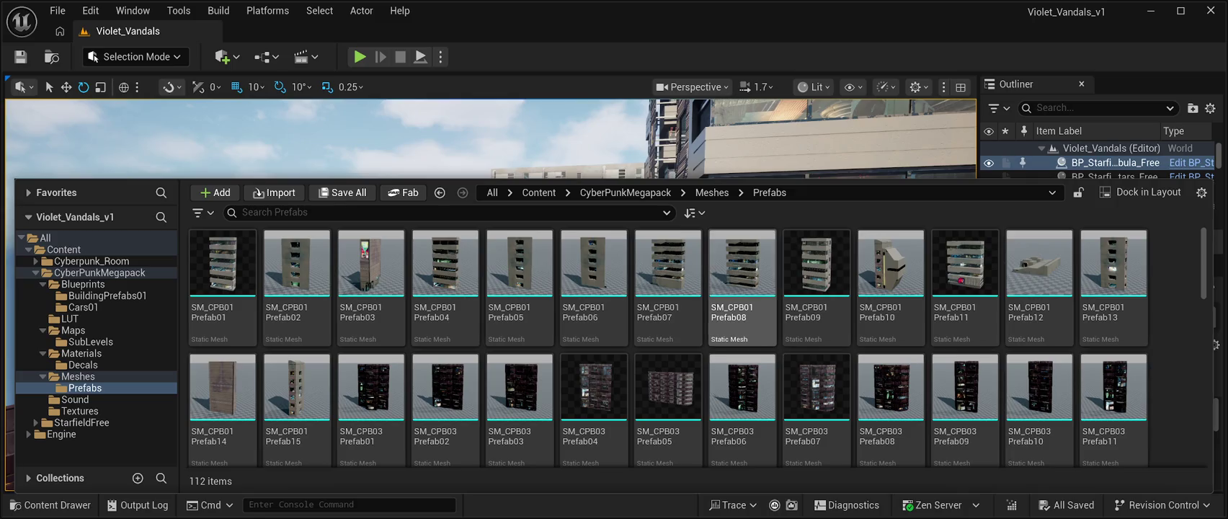
mouse_move(665, 303)
mouse_down()
mouse_move(665, 288)
mouse_move(504, 216)
mouse_move(393, 274)
mouse_move(482, 274)
mouse_up()
Step: Move the new building between the tall towers to X 7370
key(w)
mouse_move(407, 326)
mouse_down()
mouse_move(227, 328)
mouse_move(222, 359)
mouse_move(249, 426)
mouse_up()
mouse_move(227, 290)
mouse_down()
mouse_move(137, 295)
mouse_move(130, 448)
mouse_up()
mouse_move(432, 288)
mouse_down()
mouse_move(317, 281)
mouse_move(458, 213)
mouse_up()
drag(316, 396, 340, 392)
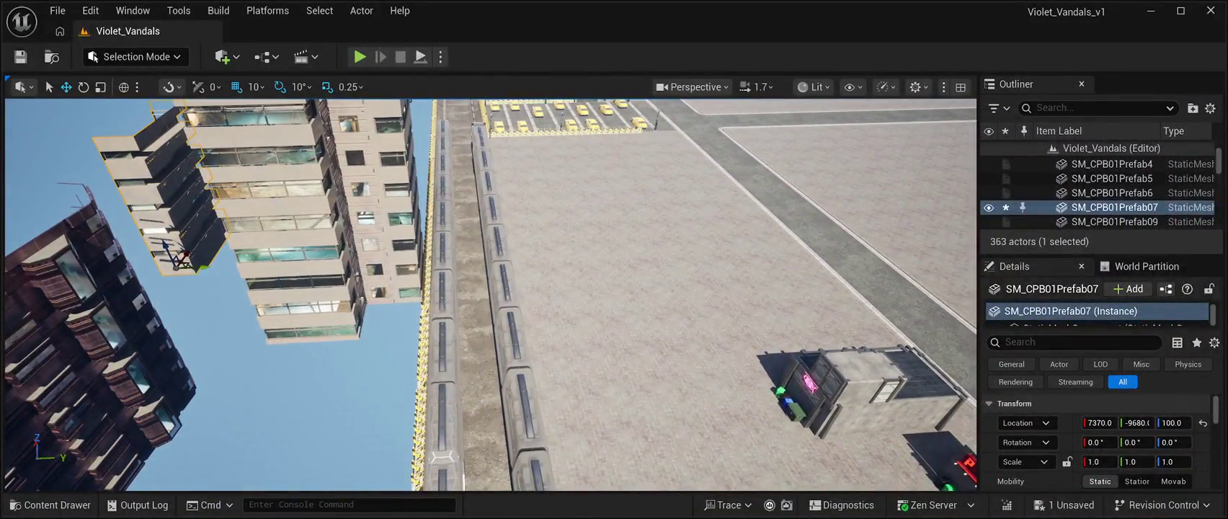
Step: Duplicate the SM_RoadModuleVP16x_4 road piece
click(642, 195)
click(1114, 185)
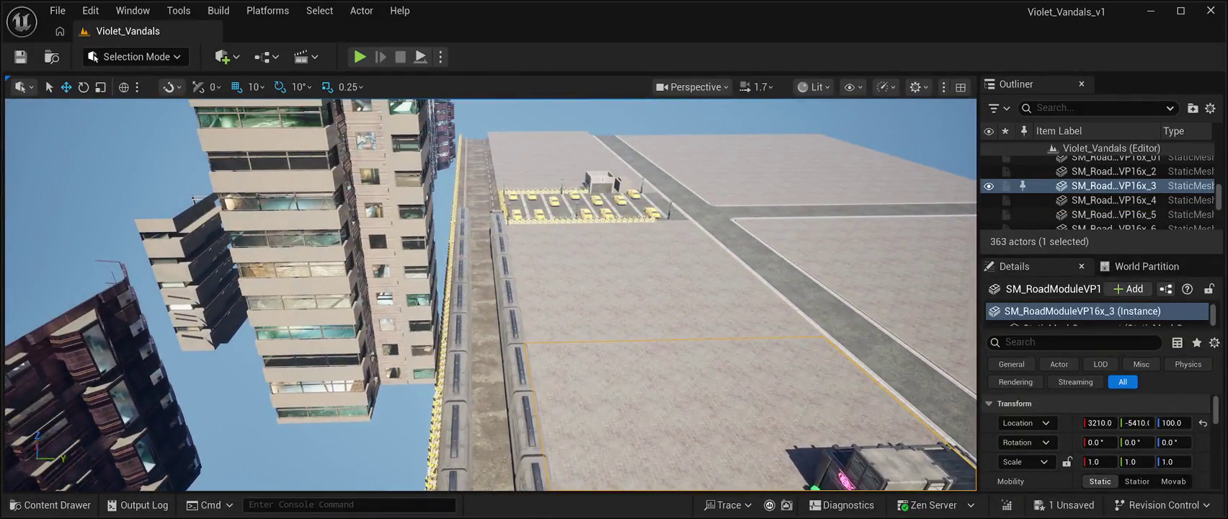
key(Down)
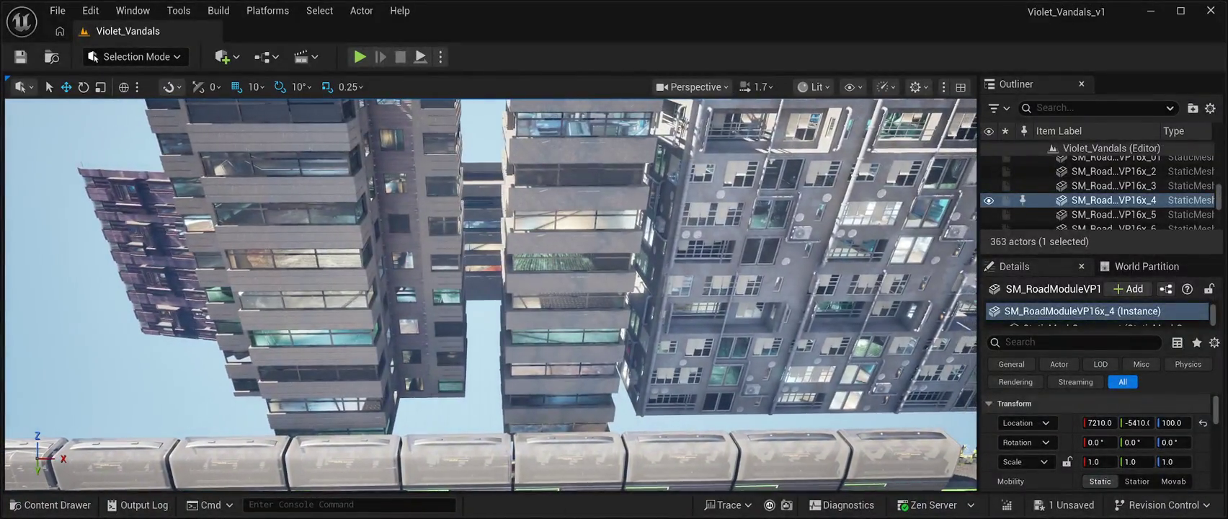
key(ctrl+d)
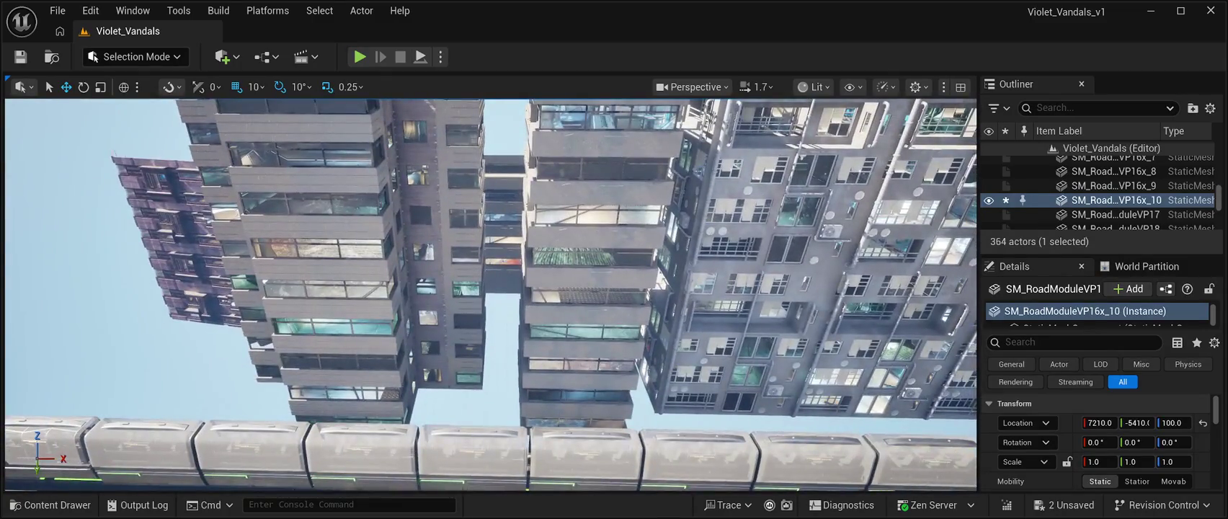
Step: Duplicate SM_CPB01Prefab07, raise the copy into the gap between towers, save, and play-test
click(490, 216)
key(ctrl+d)
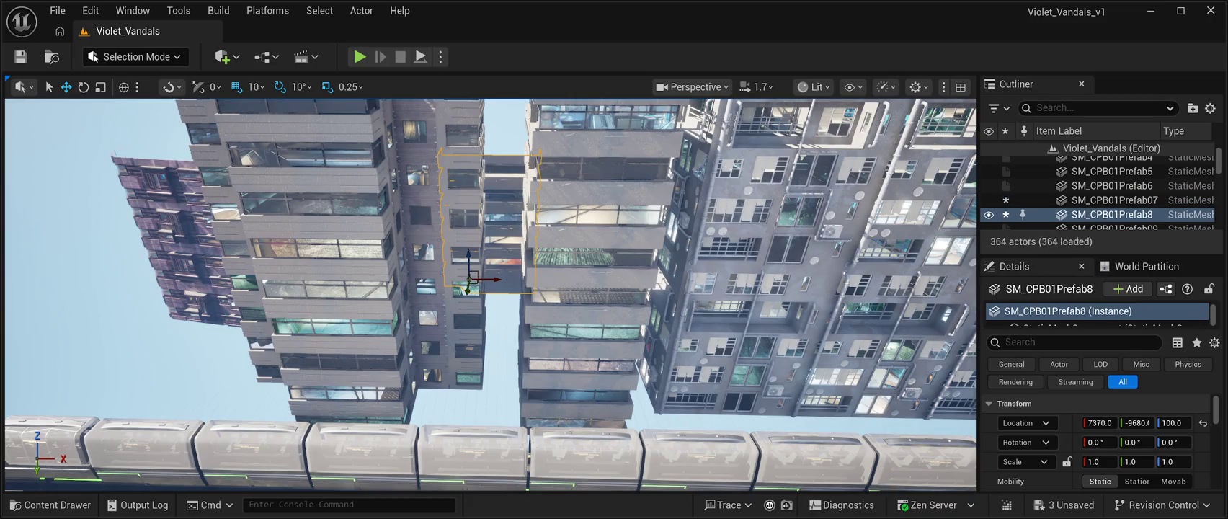
drag(467, 263, 466, 129)
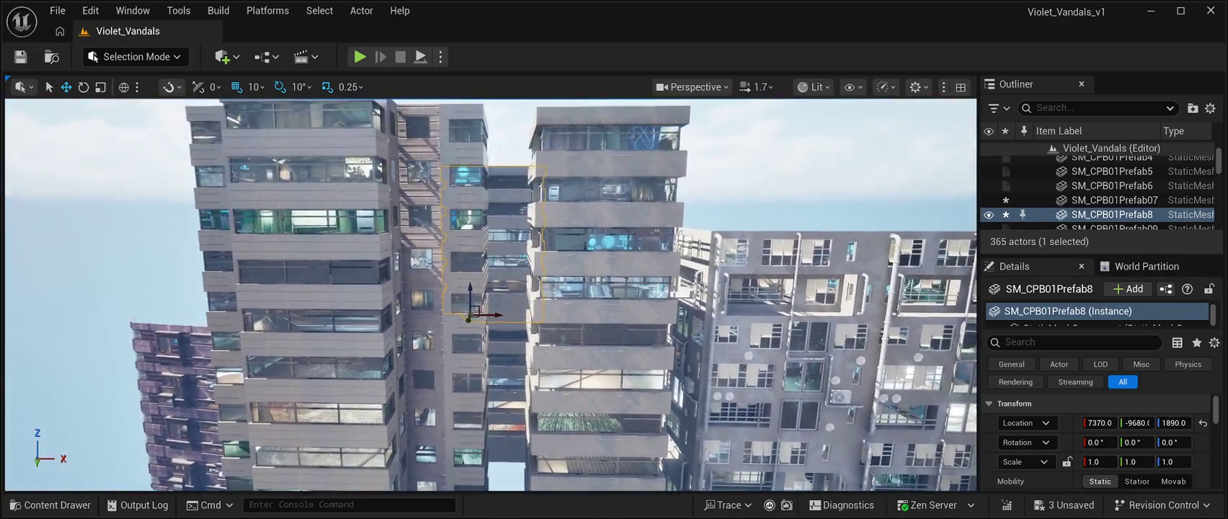
key(ctrl+s)
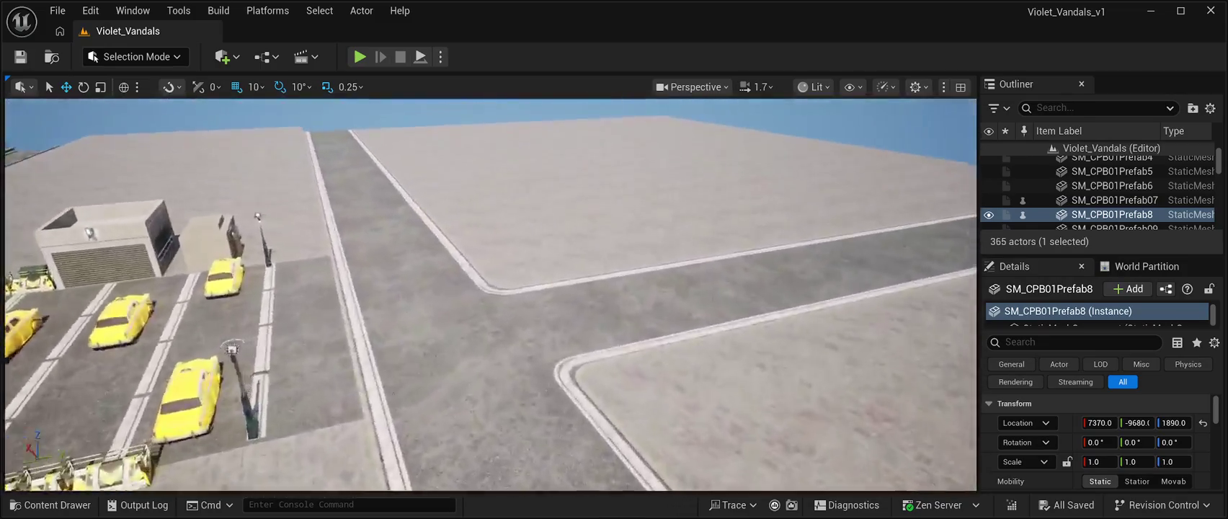
key(alt+p)
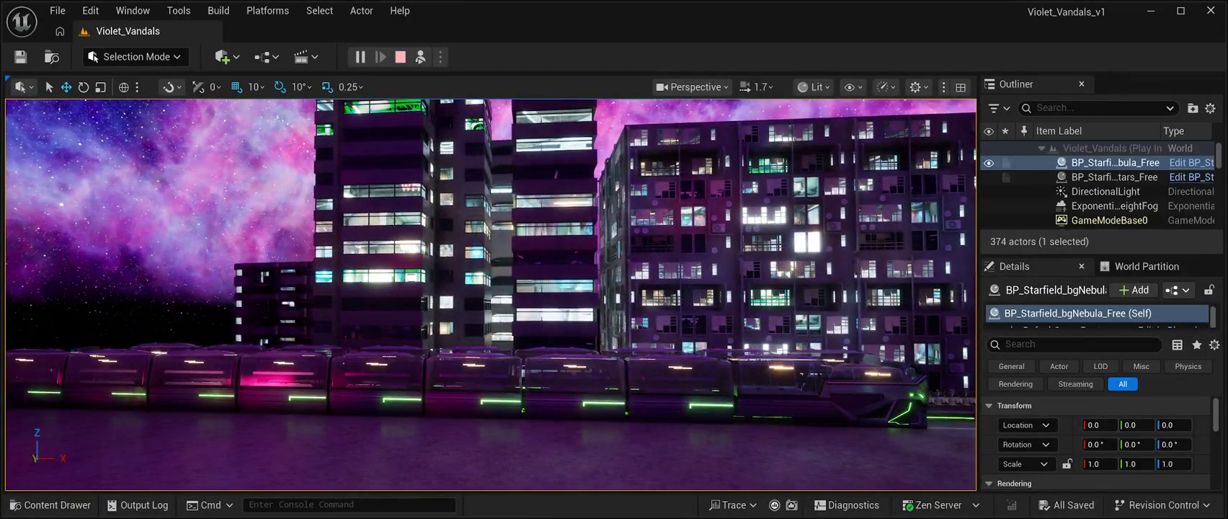
Step: Move SM_CPB01Prefab8 and SM_CPB01Prefab07 together to X 7920 and play-test again
key(Escape)
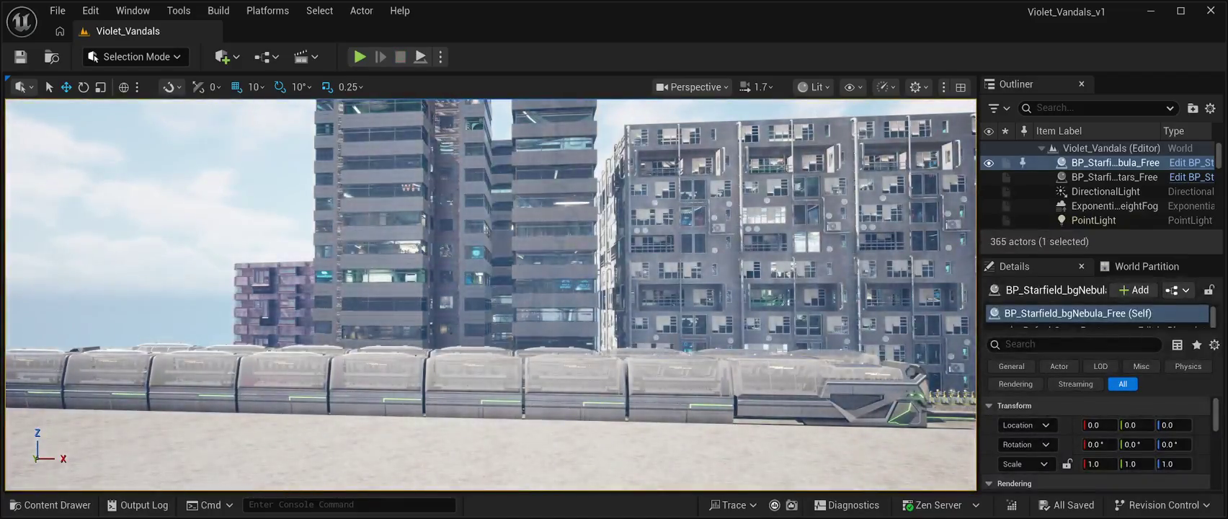
click(499, 195)
ctrl+click(475, 253)
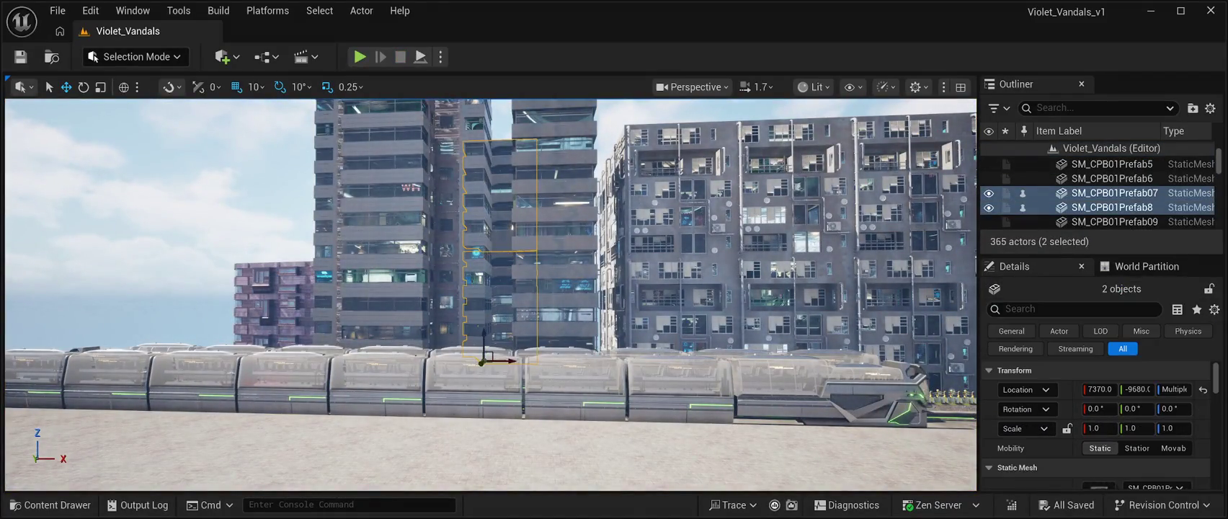
drag(504, 361, 507, 360)
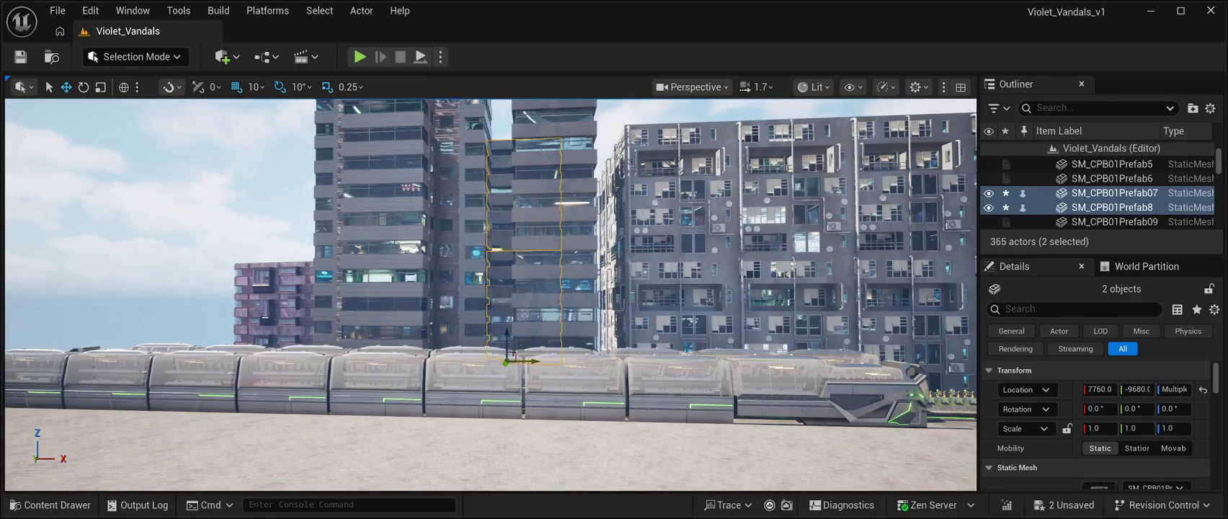
key(d)
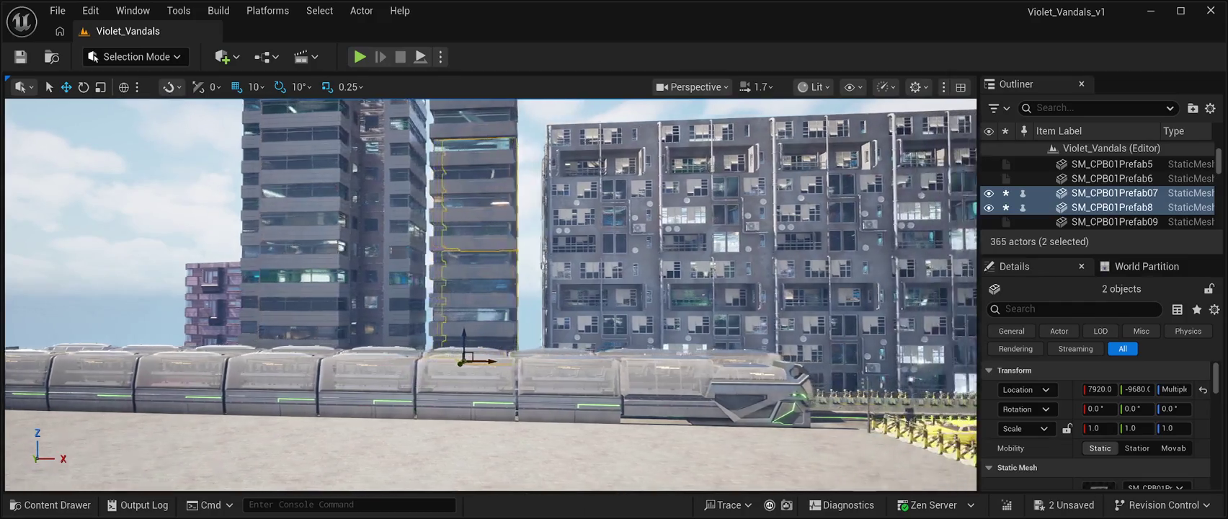
key(alt+p)
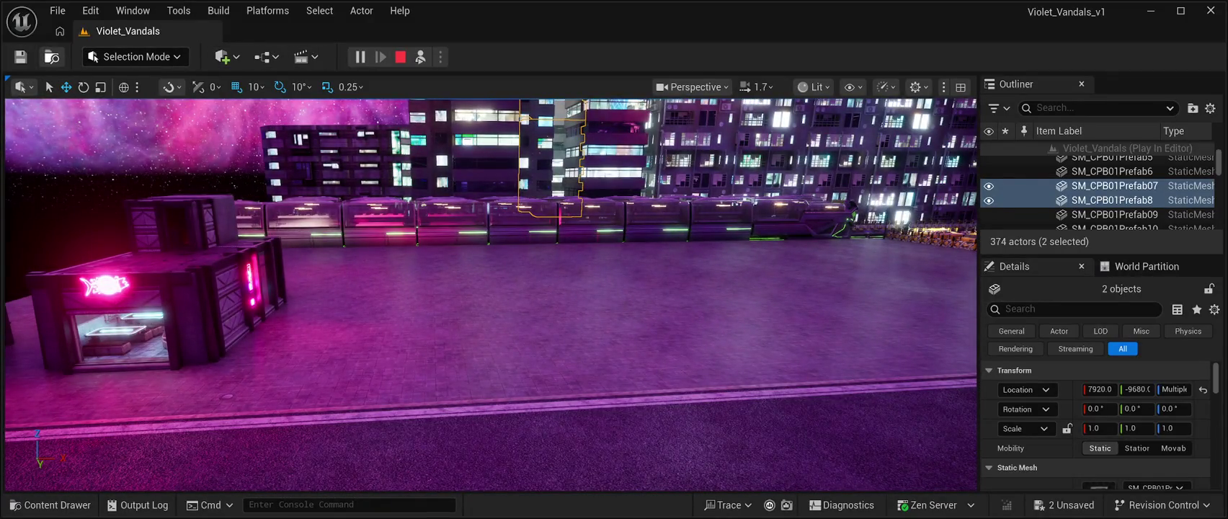
Step: Stop the play-test and show the CyberPunkMegapack Prefabs folder in the Content Drawer
click(400, 57)
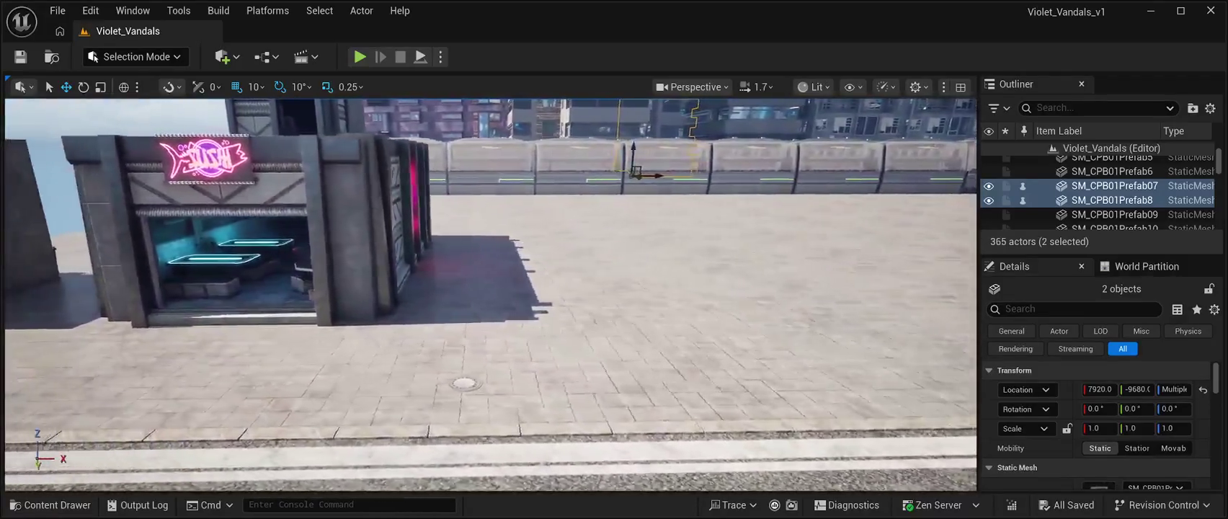
key(ctrl+space)
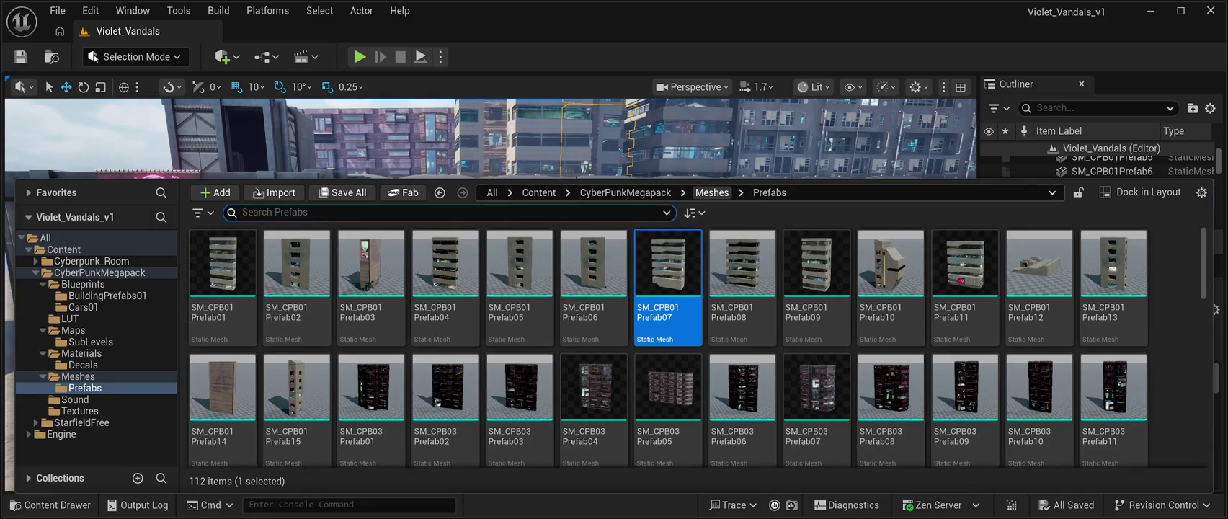
Step: Return to the Meshes folder, scroll down the grid, and select SM_MotorBike01
click(711, 192)
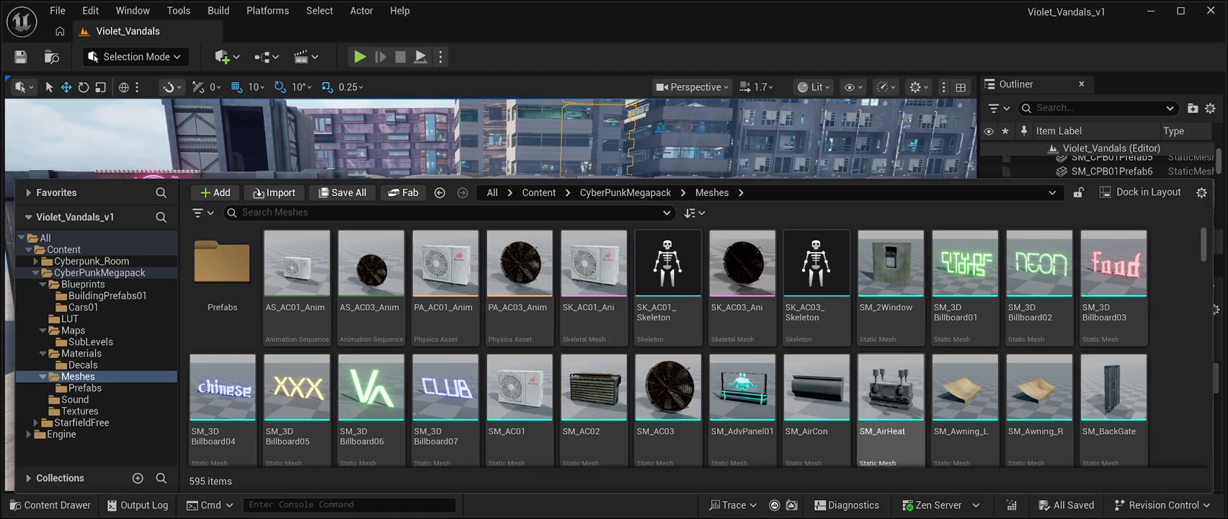
scroll(890, 404, down, 2)
scroll(742, 354, down, 10)
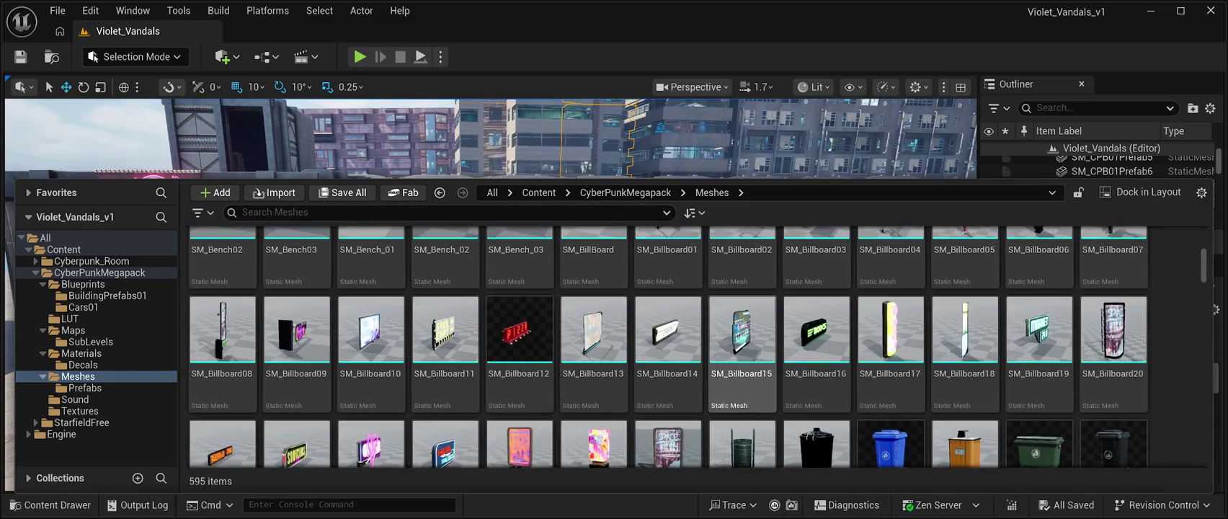
scroll(594, 339, down, 3)
scroll(593, 296, down, 2)
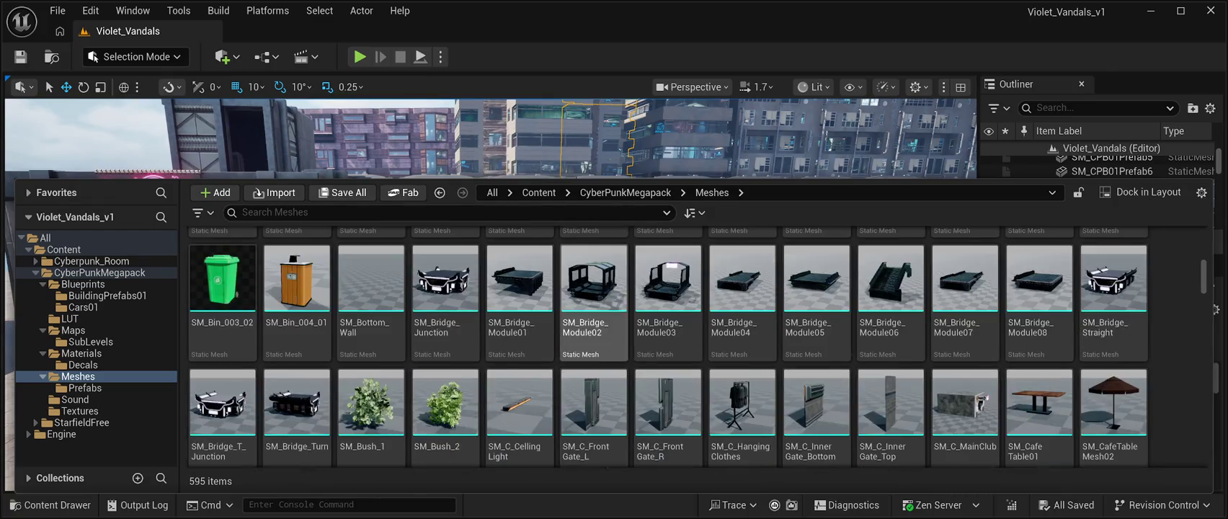
scroll(965, 289, down, 10)
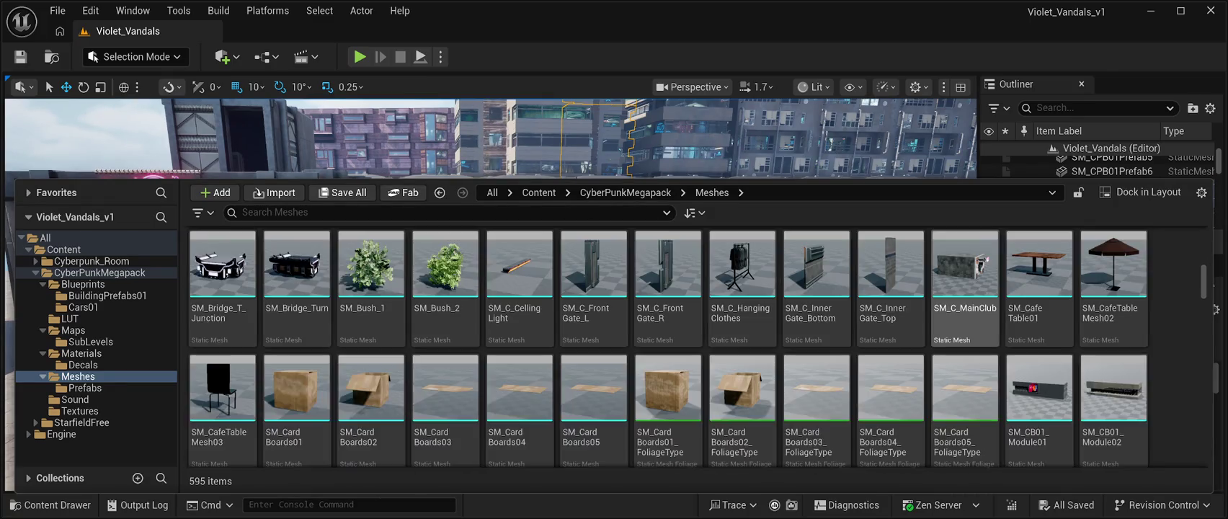
scroll(965, 302, down, 4)
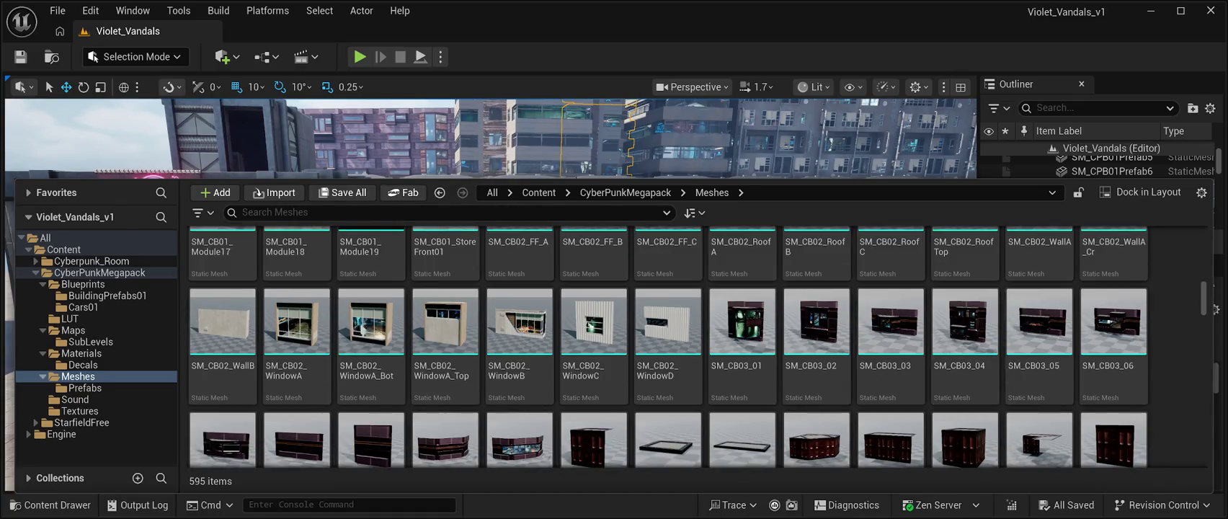
scroll(890, 317, down, 1)
scroll(965, 303, down, 15)
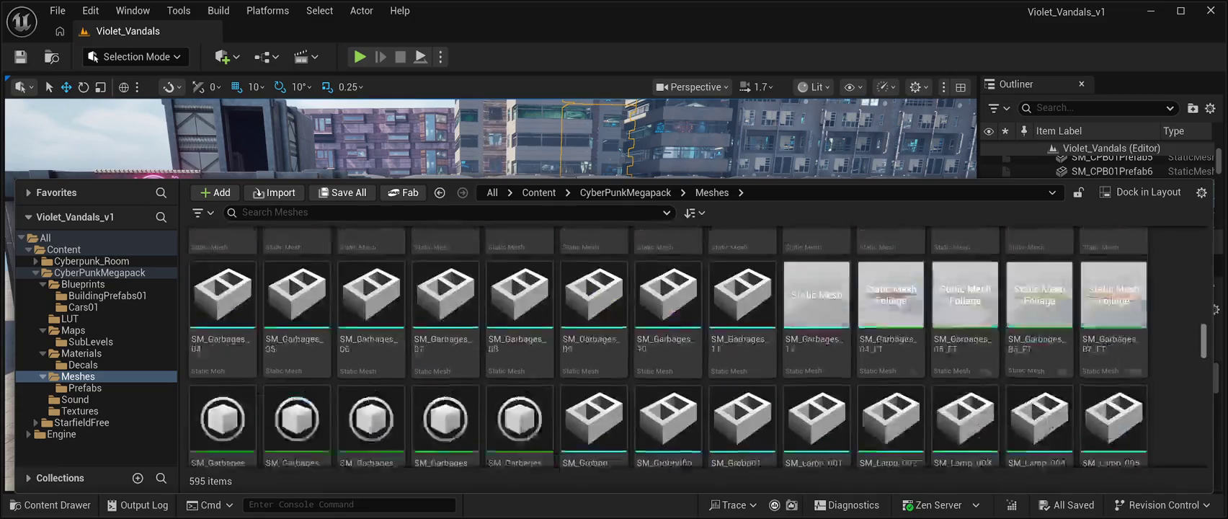
scroll(666, 346, up, 3)
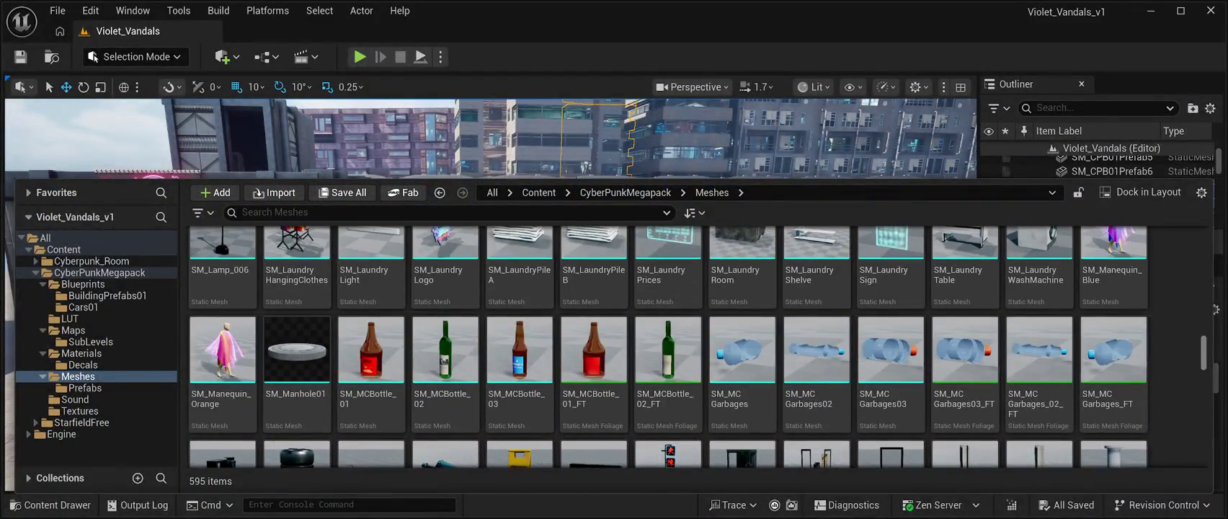
scroll(667, 346, down, 3)
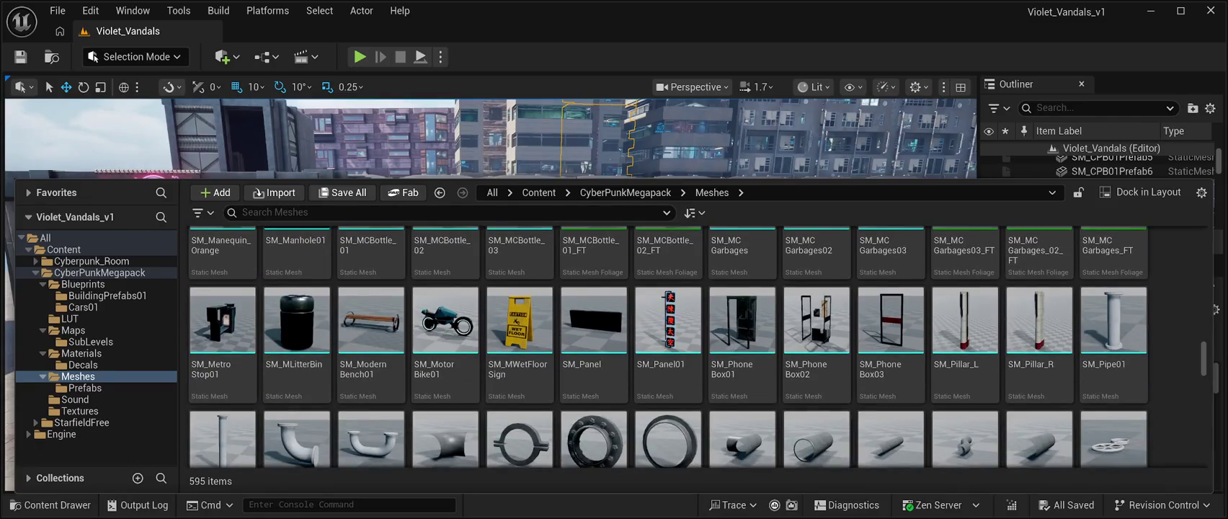
scroll(595, 346, up, 1)
click(433, 339)
Step: Place SM_MotorBike01 in front of the shop and slide it left along the sidewalk
mouse_move(432, 339)
mouse_down()
mouse_move(360, 328)
mouse_move(339, 303)
mouse_up()
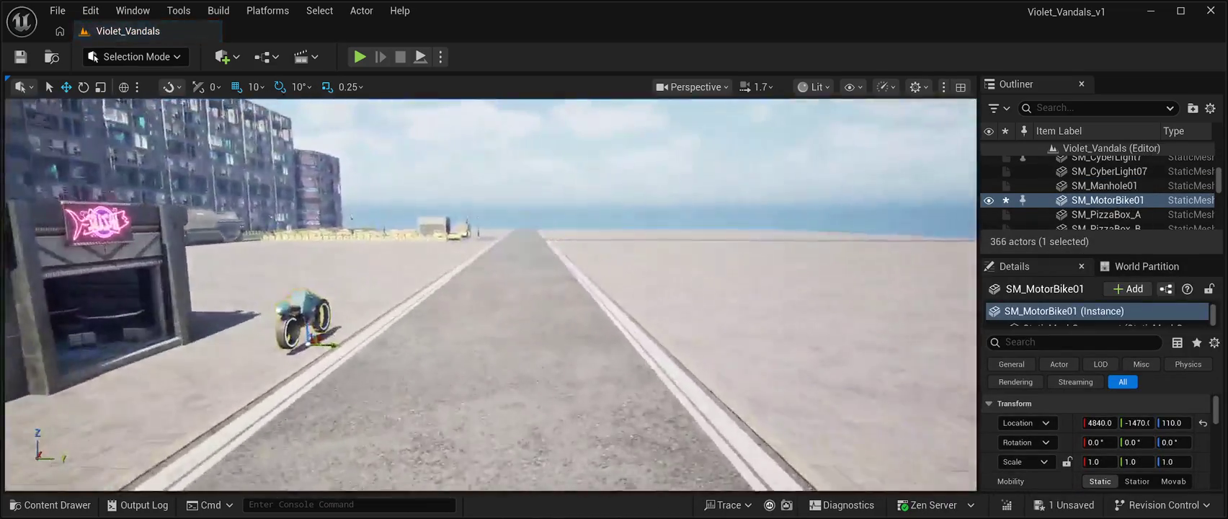
key(w)
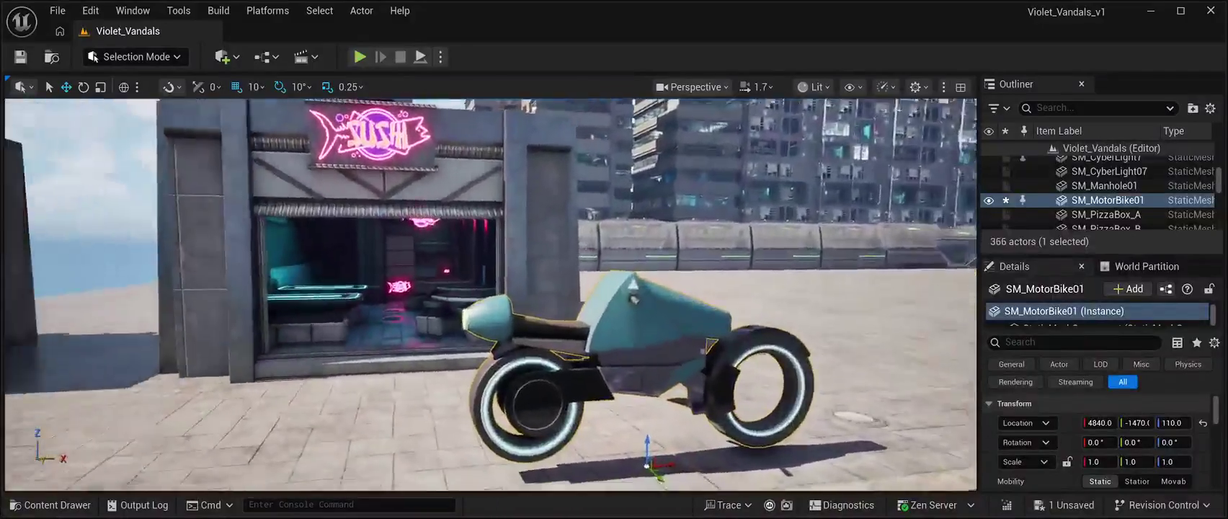
key(s)
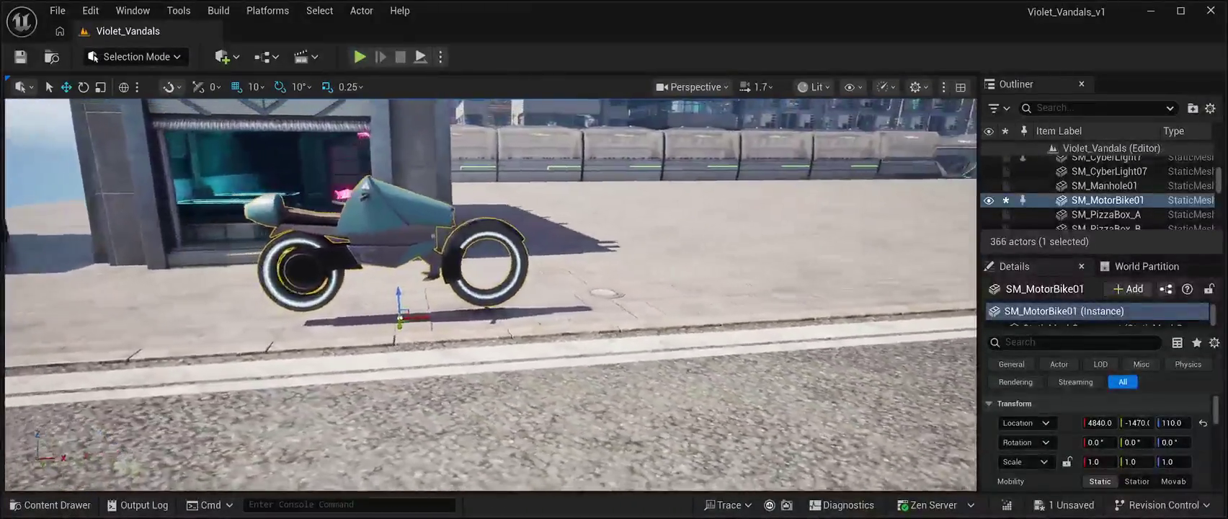
key(s)
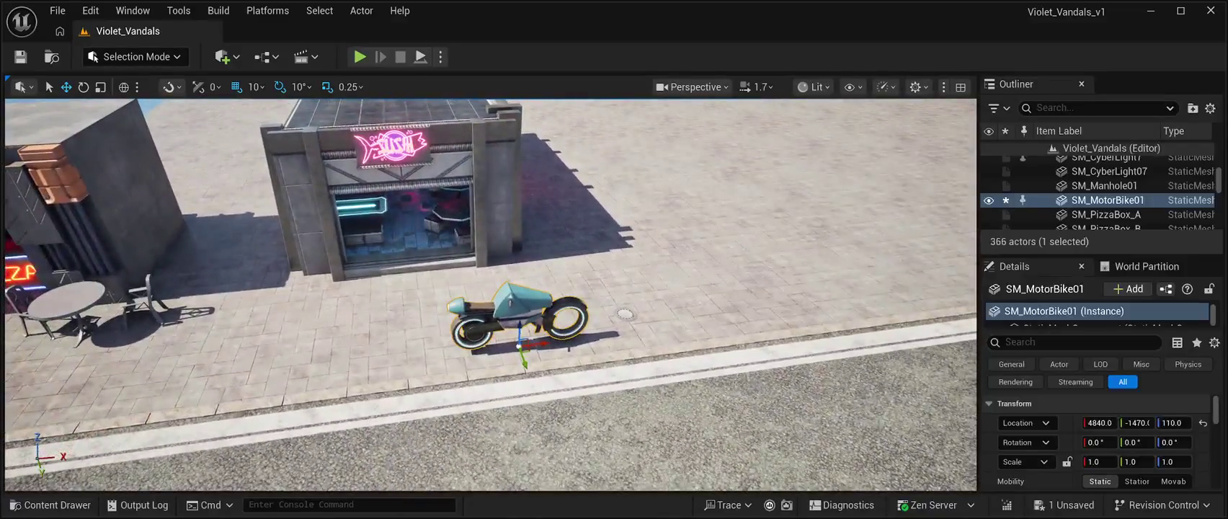
drag(547, 342, 231, 383)
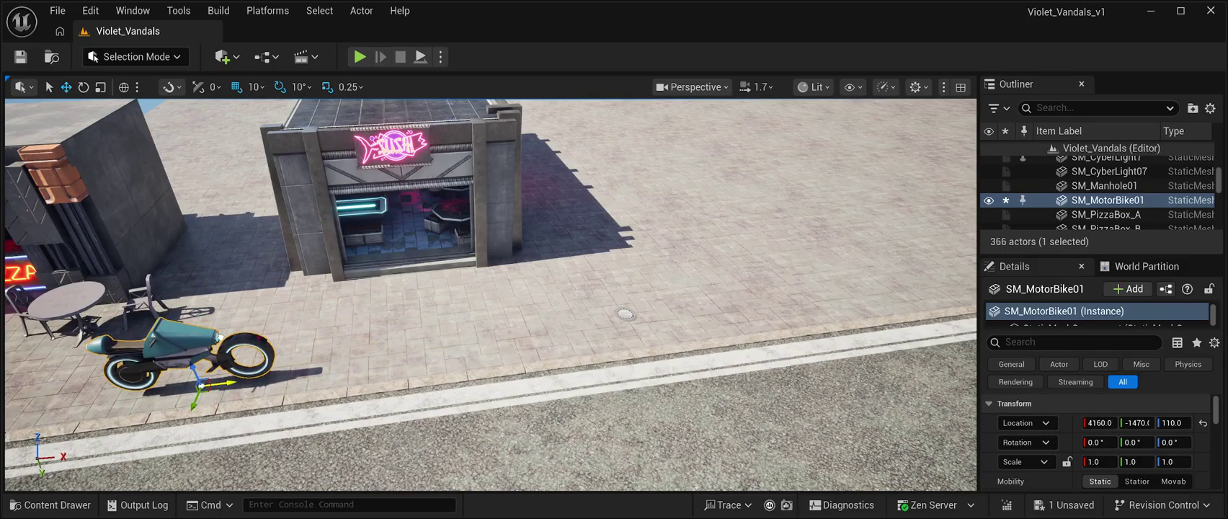
Step: Turn the motorbike to Z 90° and move it back toward the pizza shop wall
key(e)
mouse_move(238, 395)
mouse_down()
mouse_move(244, 373)
mouse_move(227, 405)
mouse_move(186, 429)
mouse_up()
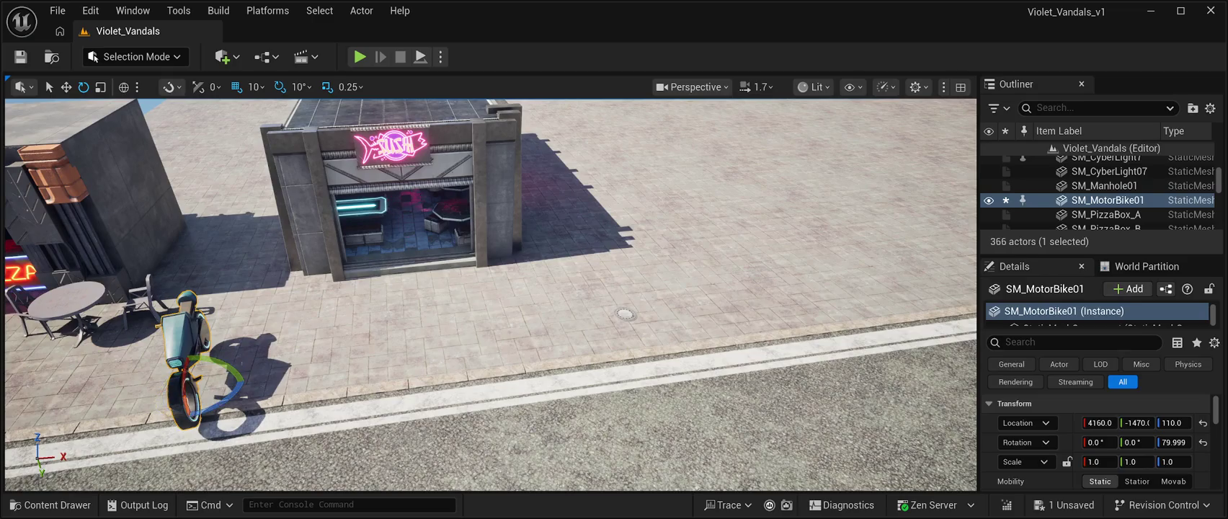
key(w)
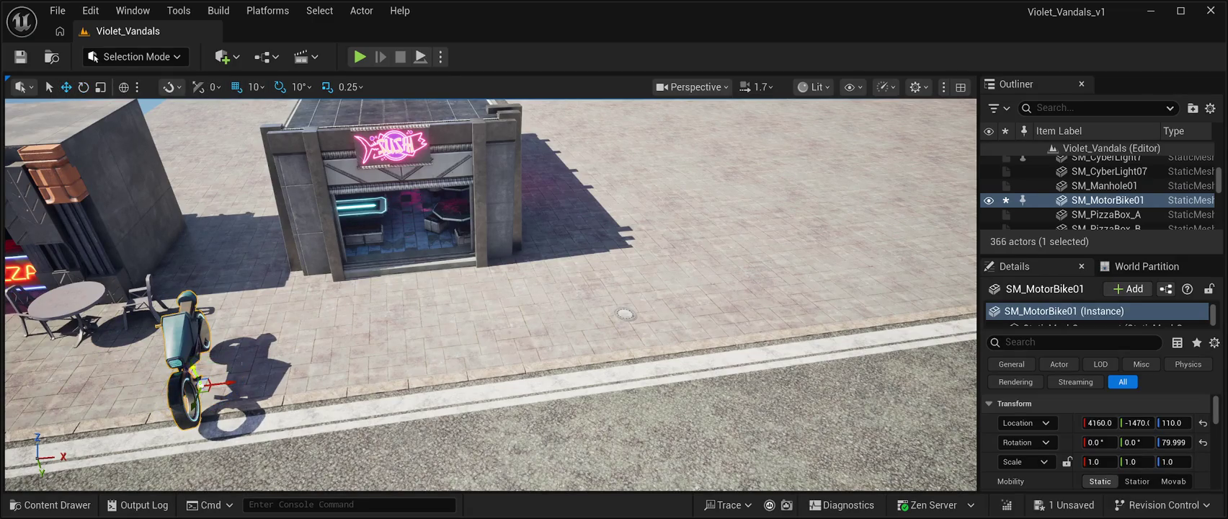
mouse_move(202, 385)
mouse_down()
mouse_move(249, 273)
mouse_move(199, 277)
mouse_move(227, 288)
mouse_move(238, 268)
mouse_up()
key(e)
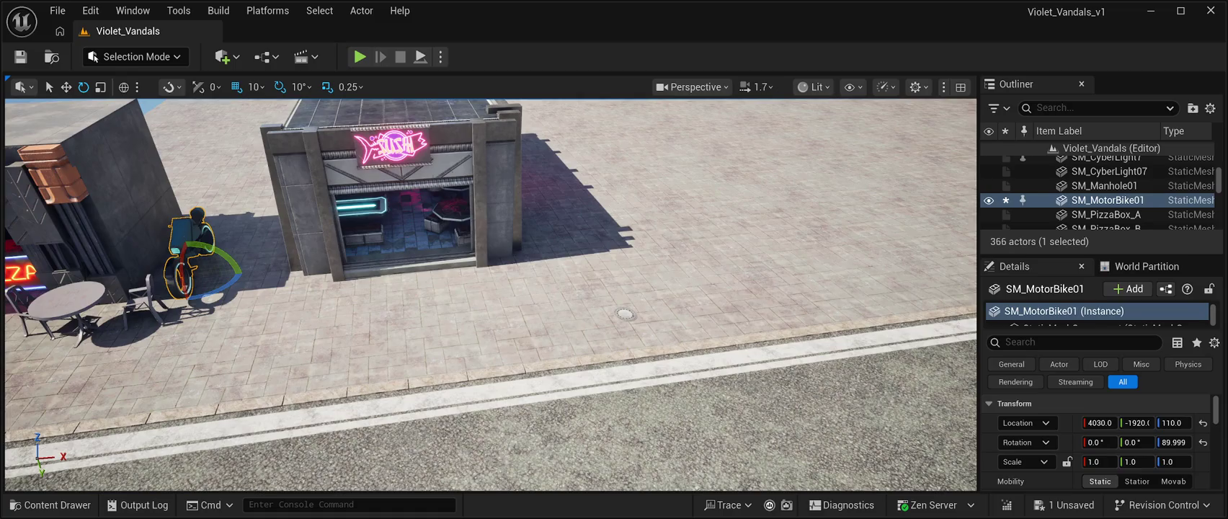
key(w)
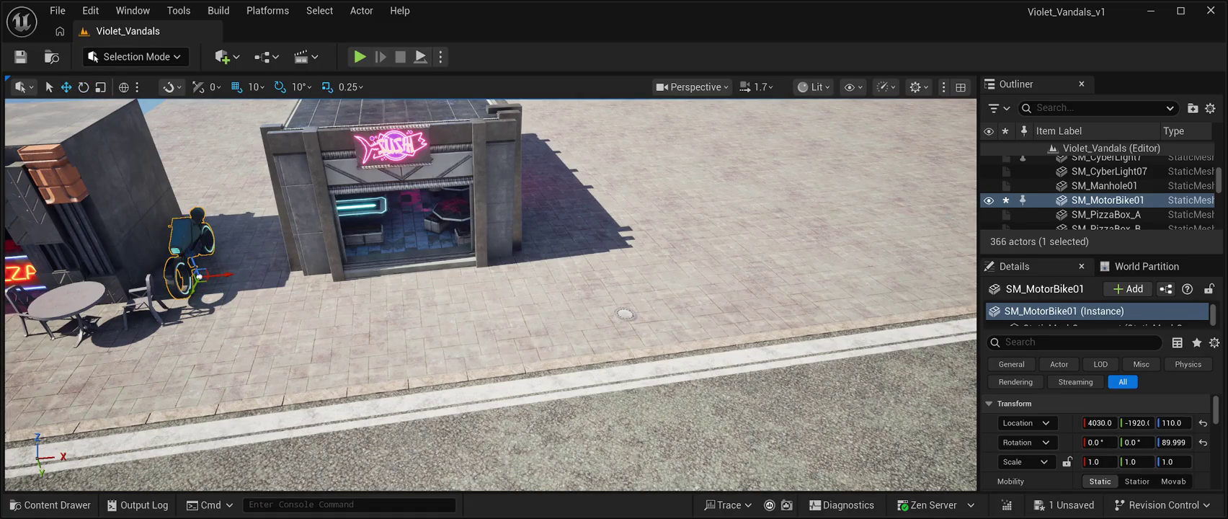
key(f)
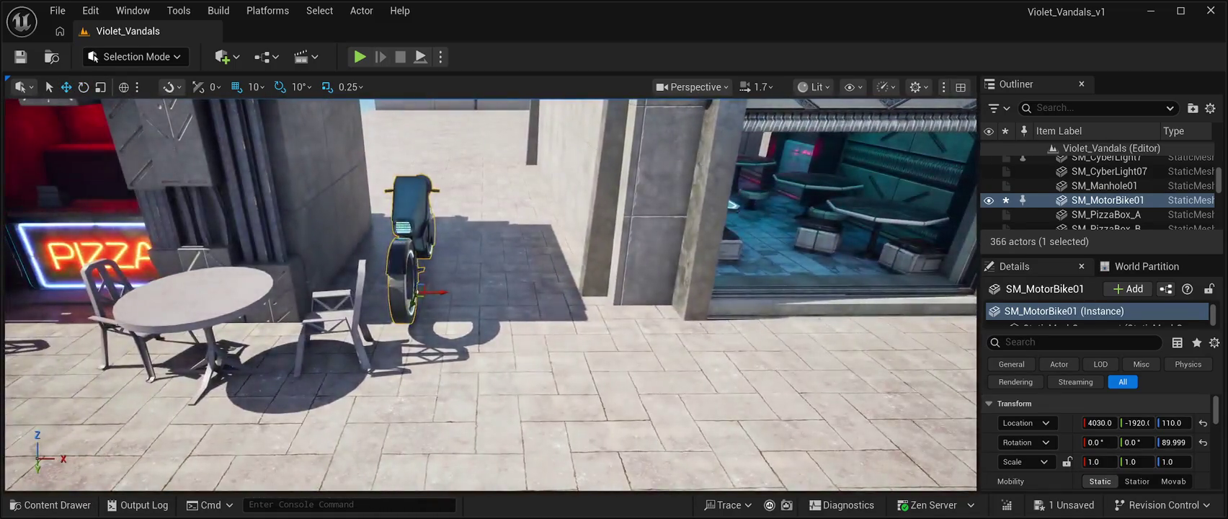
Step: Push the motorbike into the wall corner and tilt it -10° on X to lean
mouse_move(421, 294)
mouse_down()
mouse_move(427, 266)
mouse_move(408, 254)
mouse_up()
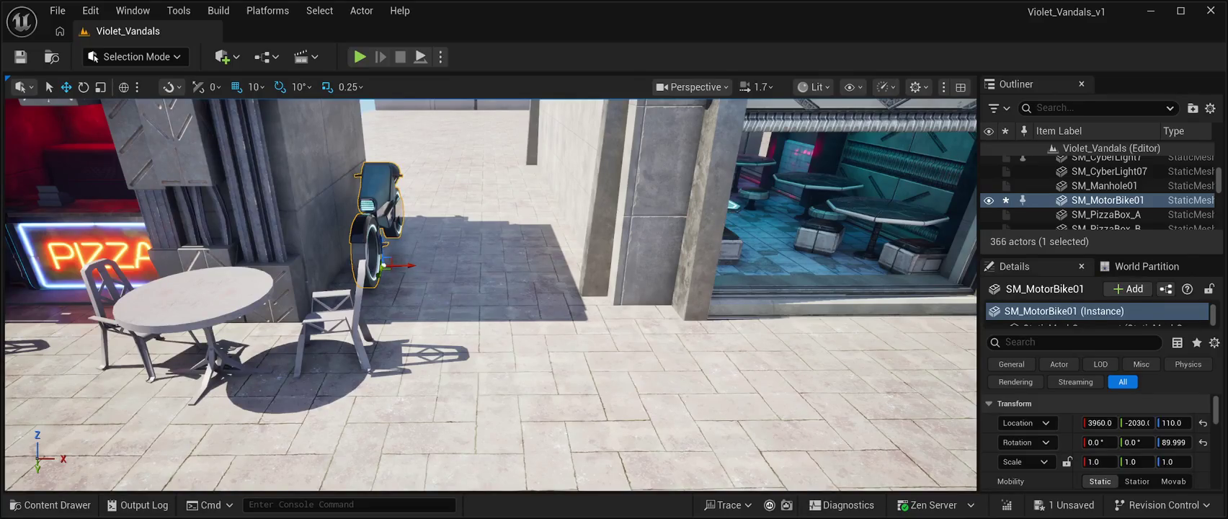
click(83, 87)
drag(422, 262, 421, 269)
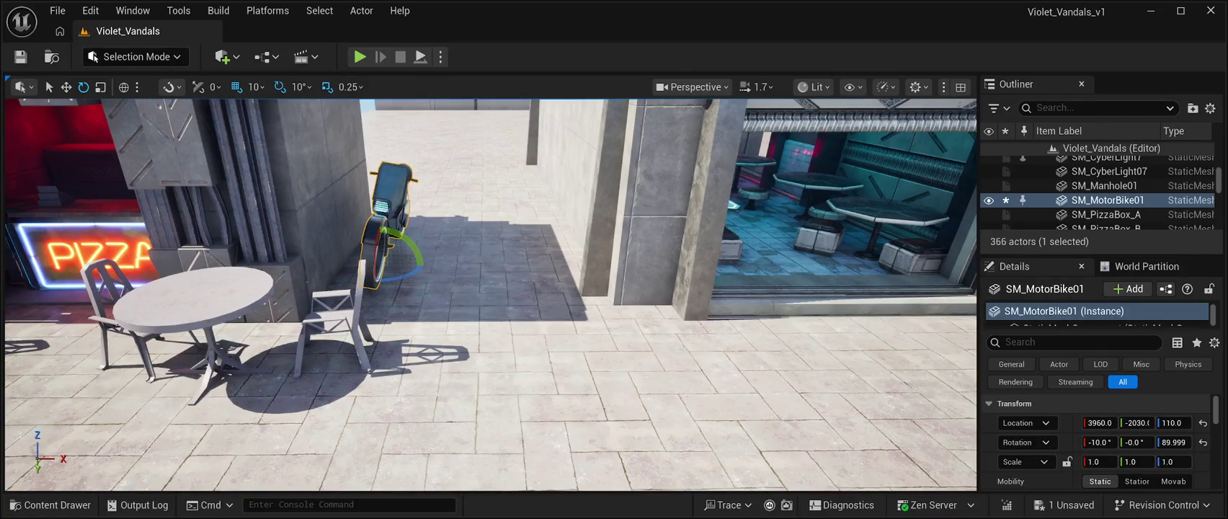
click(490, 375)
mouse_move(490, 375)
mouse_down()
mouse_move(692, 360)
mouse_move(724, 296)
mouse_up()
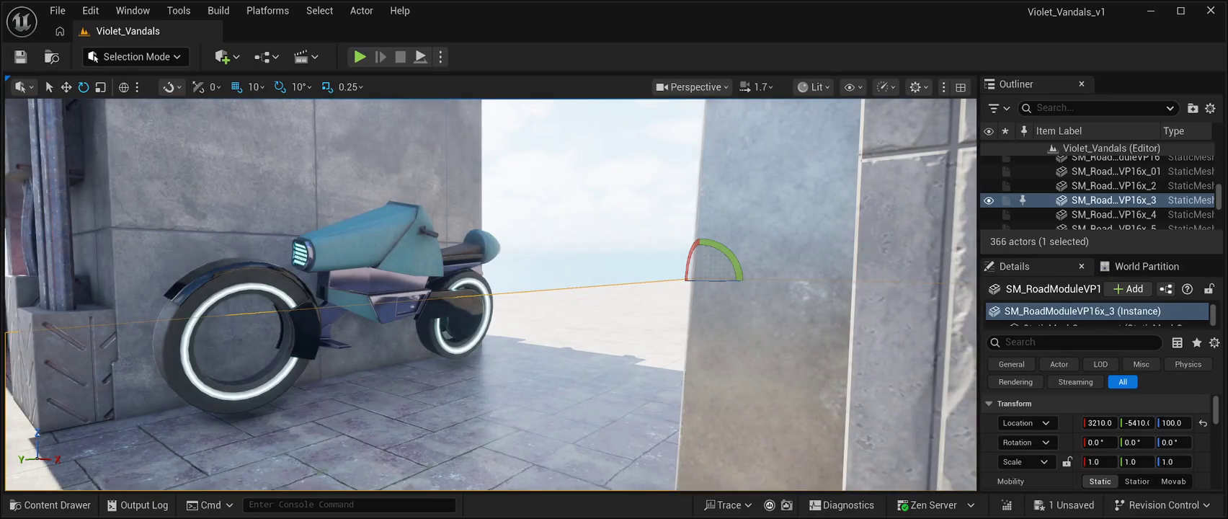
Step: Save all changes and scroll through the CyberPunkMegapack Meshes folder
click(20, 56)
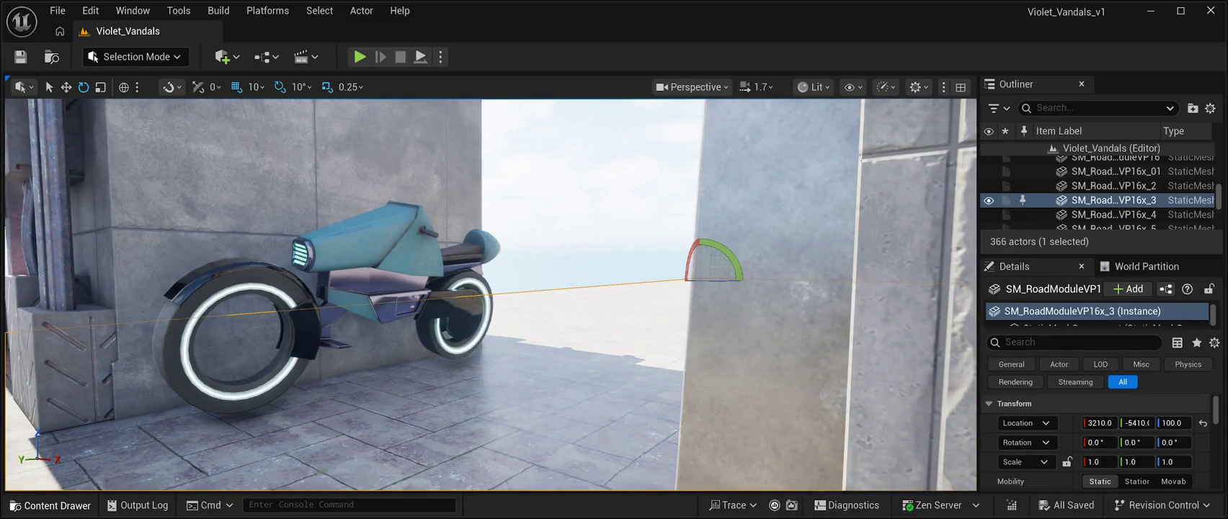
click(51, 505)
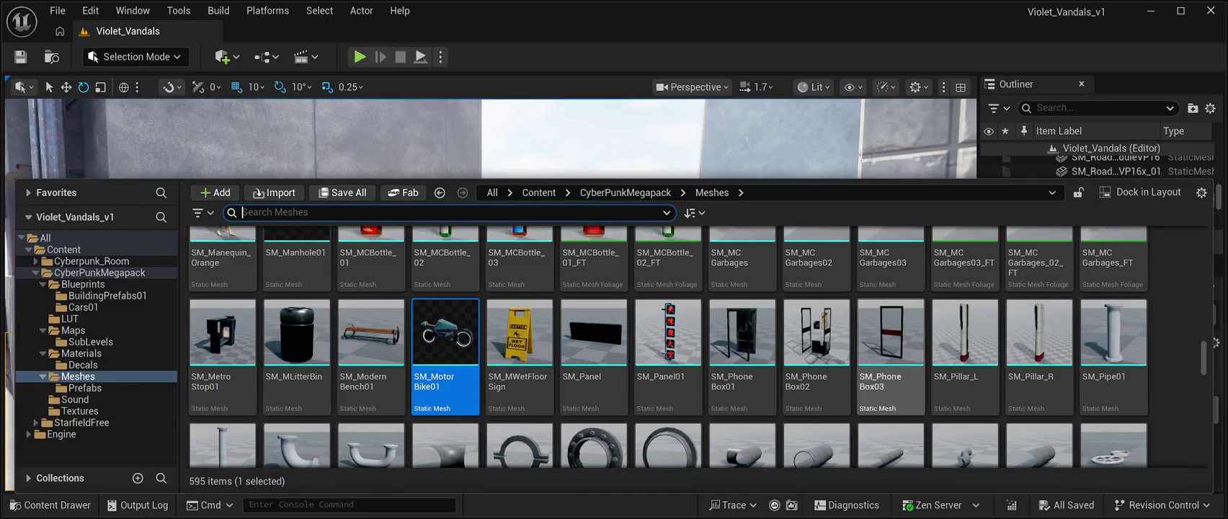
scroll(742, 403, down, 2)
scroll(670, 404, down, 1)
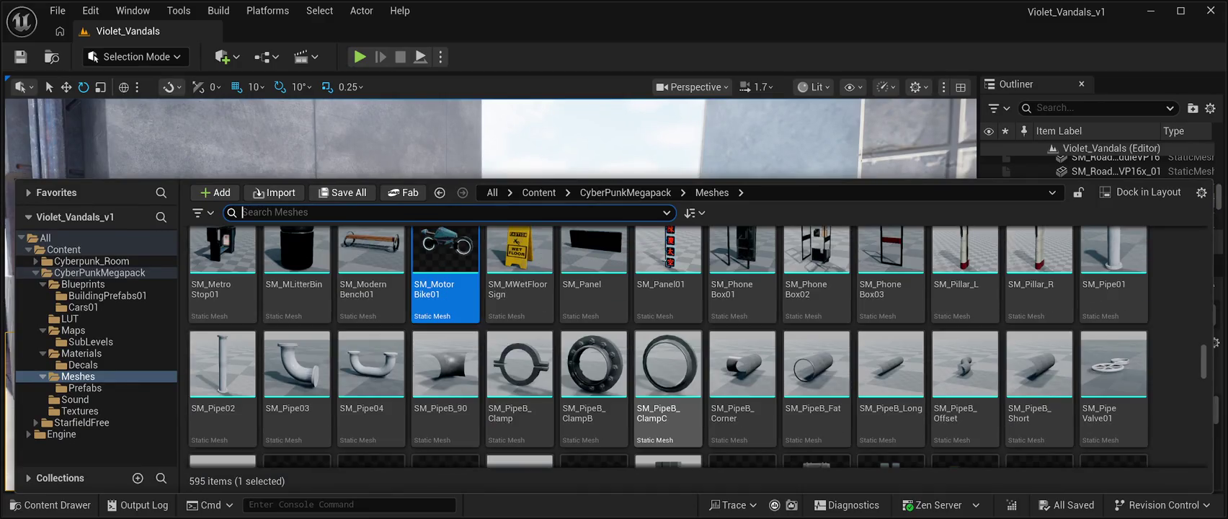
scroll(594, 360, up, 2)
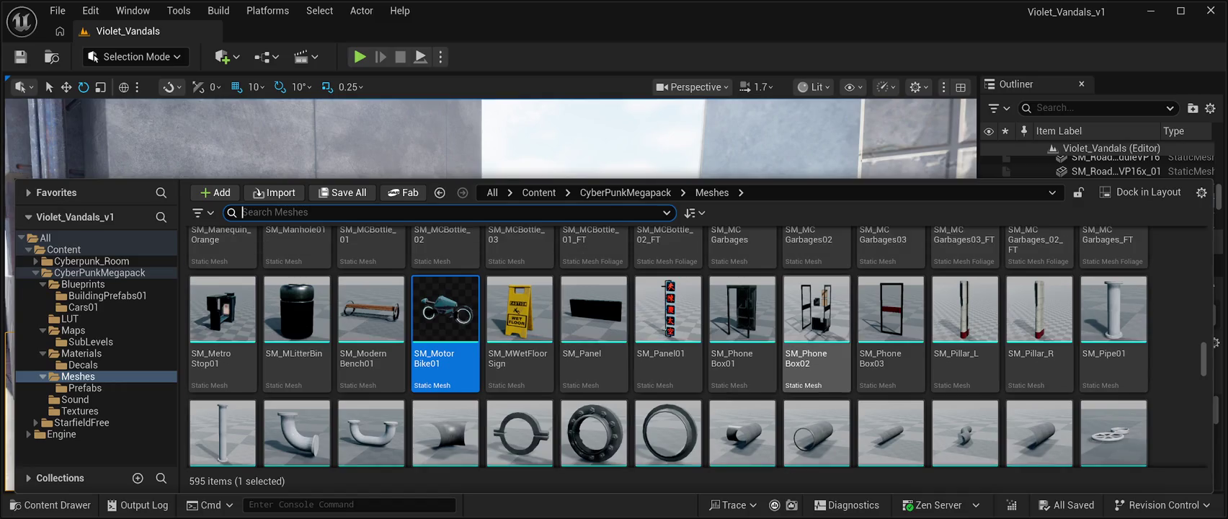
scroll(594, 346, up, 3)
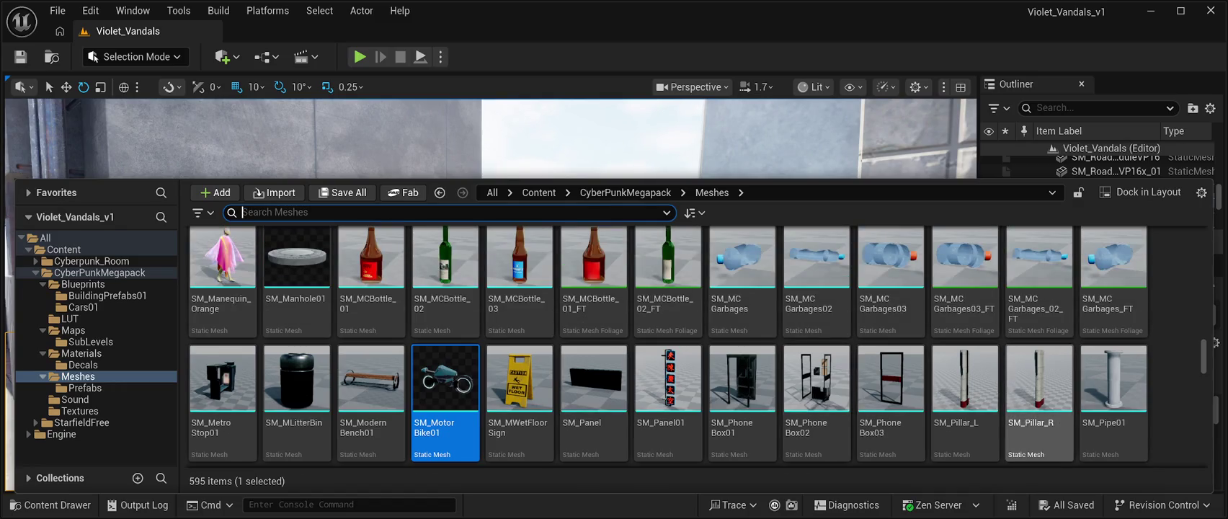
scroll(816, 367, down, 3)
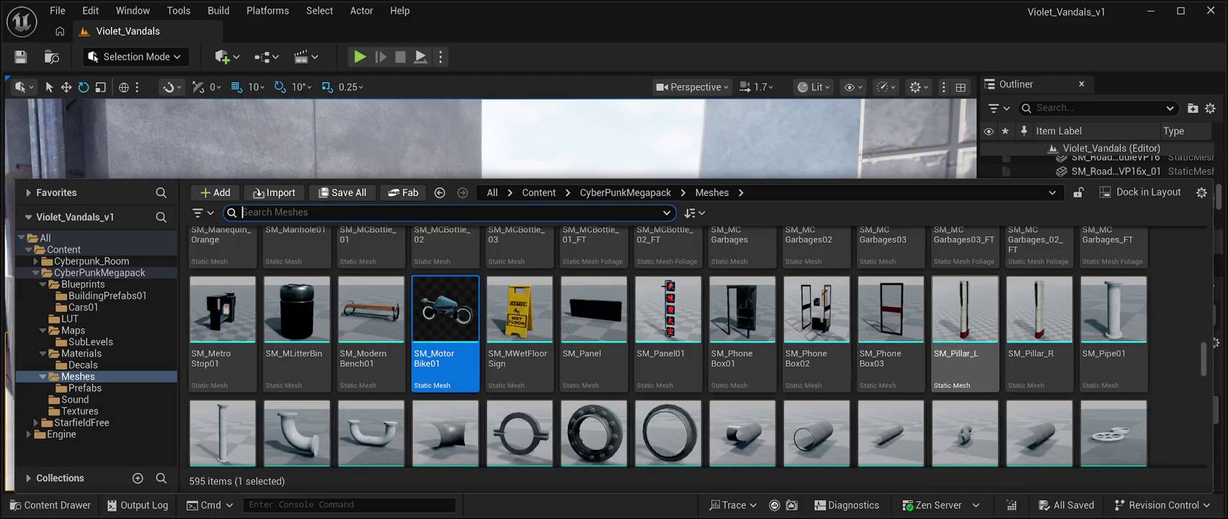
scroll(964, 360, down, 1)
scroll(890, 324, down, 4)
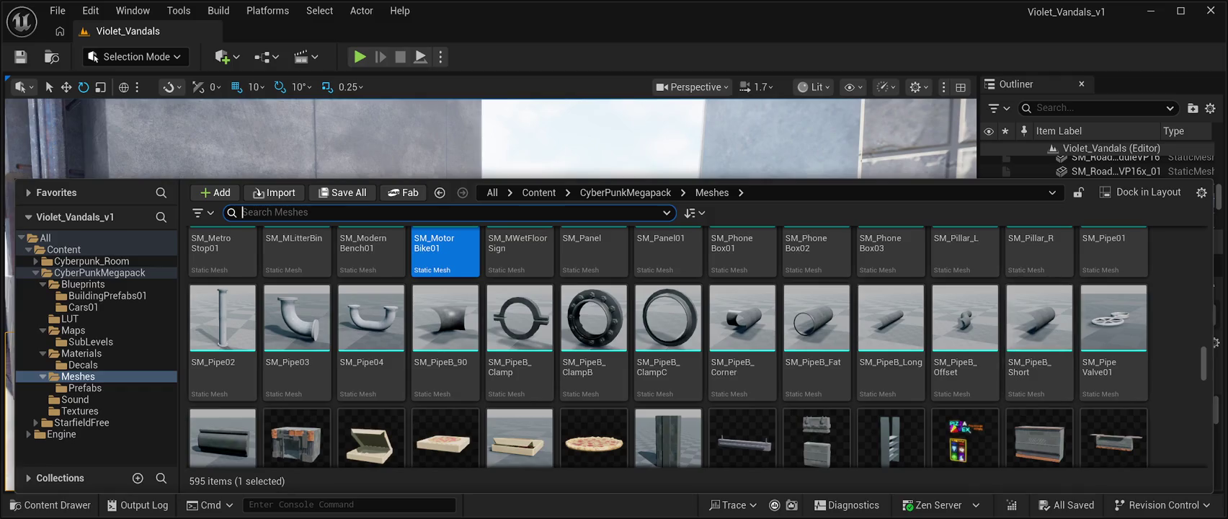
scroll(964, 346, down, 2)
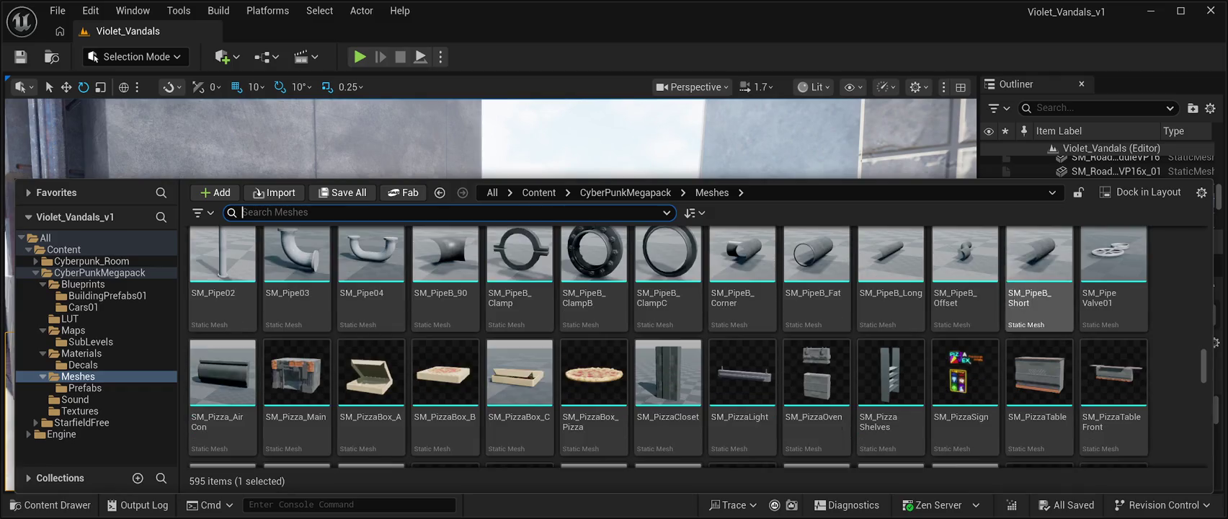
scroll(668, 404, down, 5)
Step: Scroll down to the satellite and screen props and select SM_SatelliteAdd01
scroll(668, 368, up, 2)
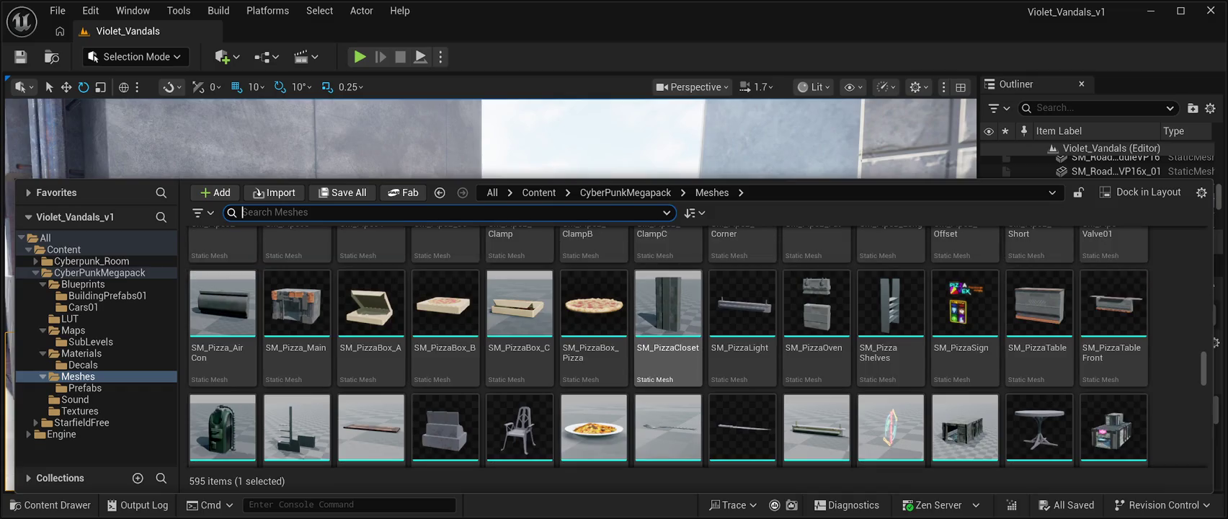
scroll(817, 339, down, 5)
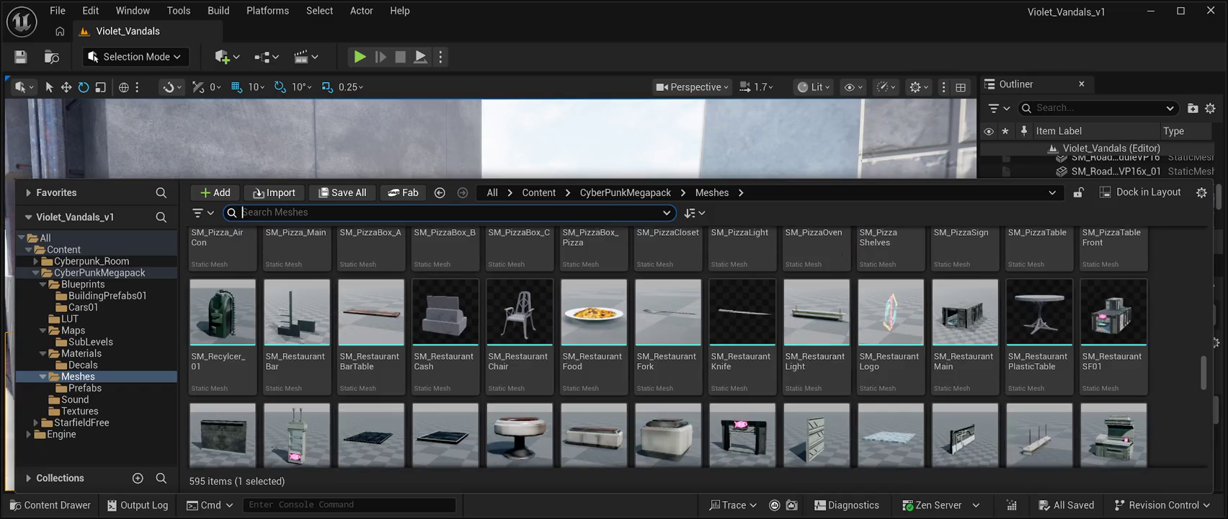
scroll(816, 338, down, 10)
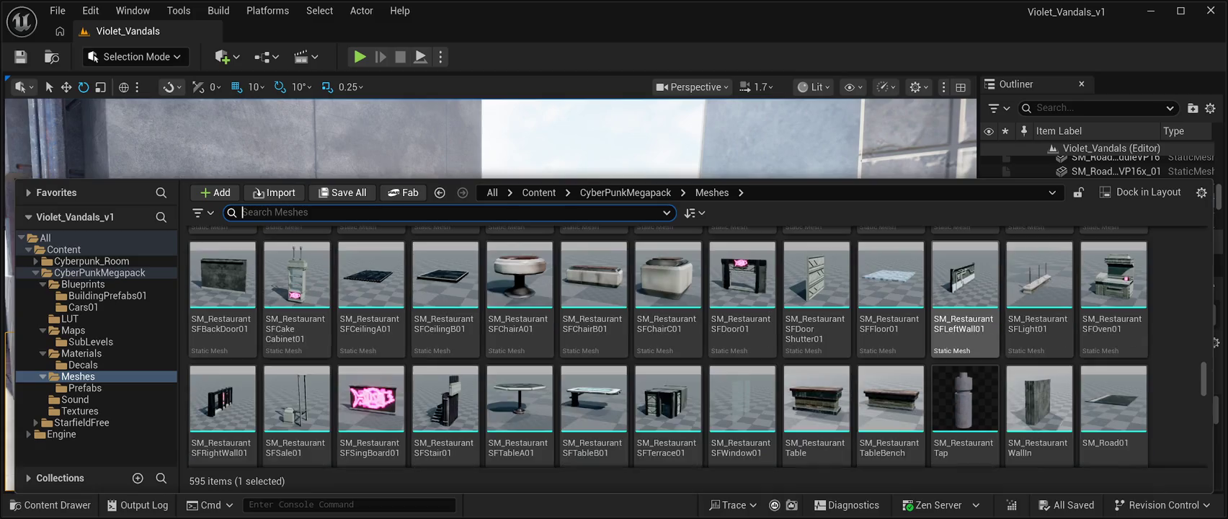
scroll(668, 346, down, 4)
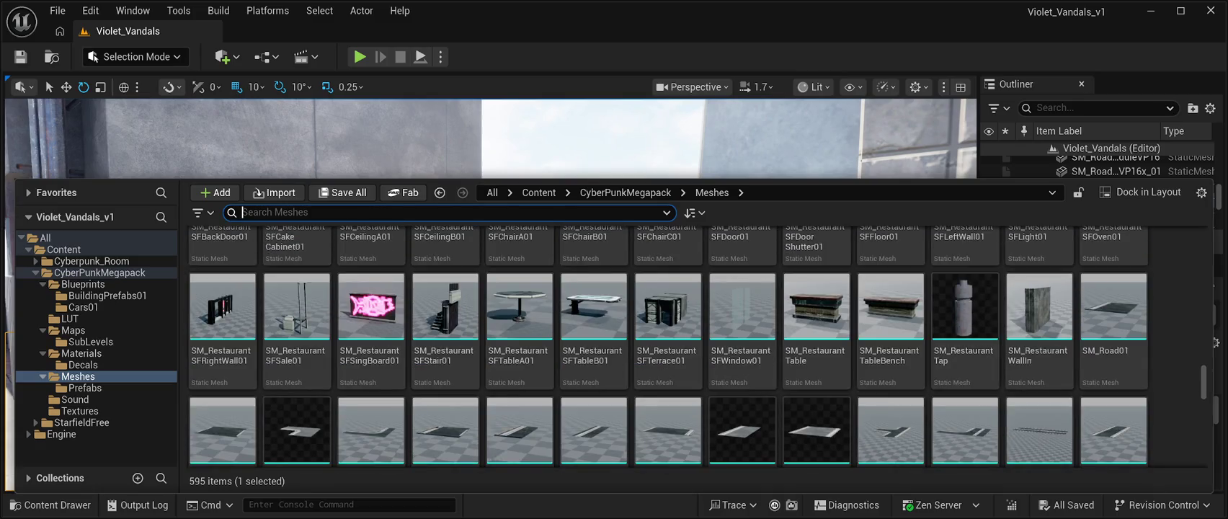
scroll(1038, 332, down, 8)
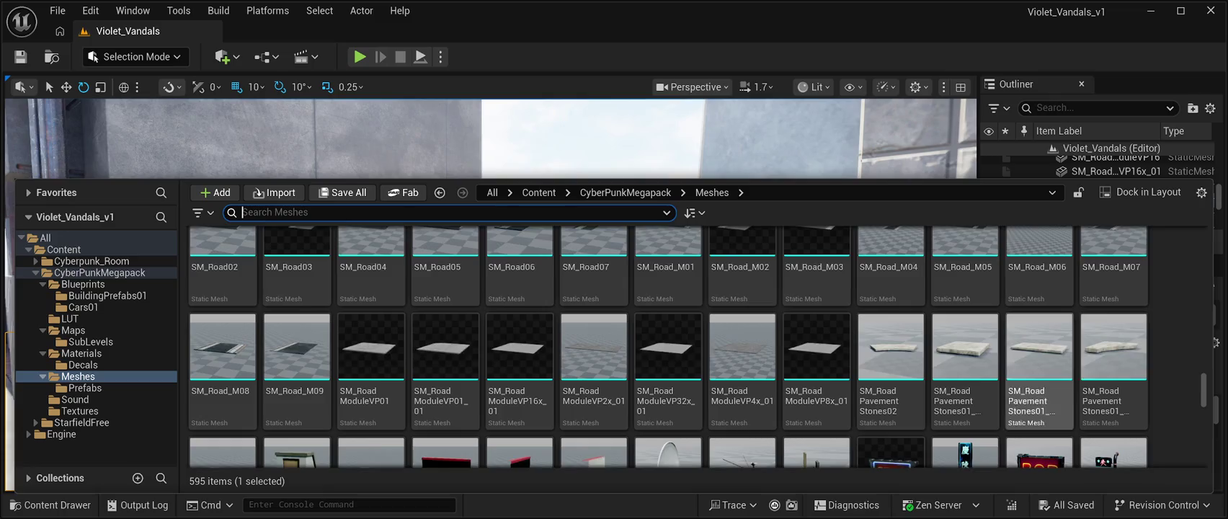
scroll(1037, 332, down, 4)
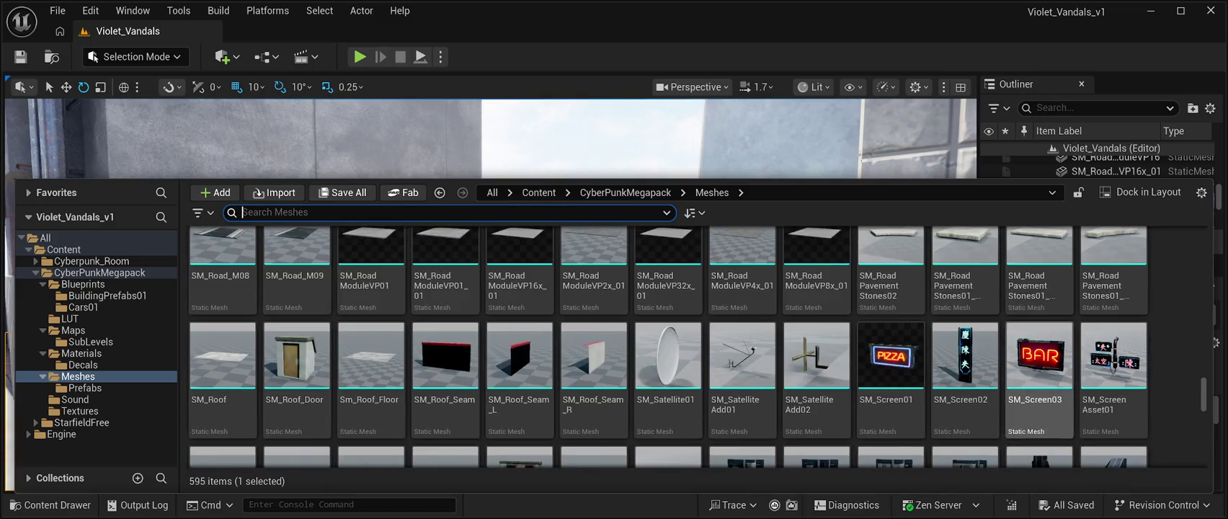
scroll(1037, 374, down, 3)
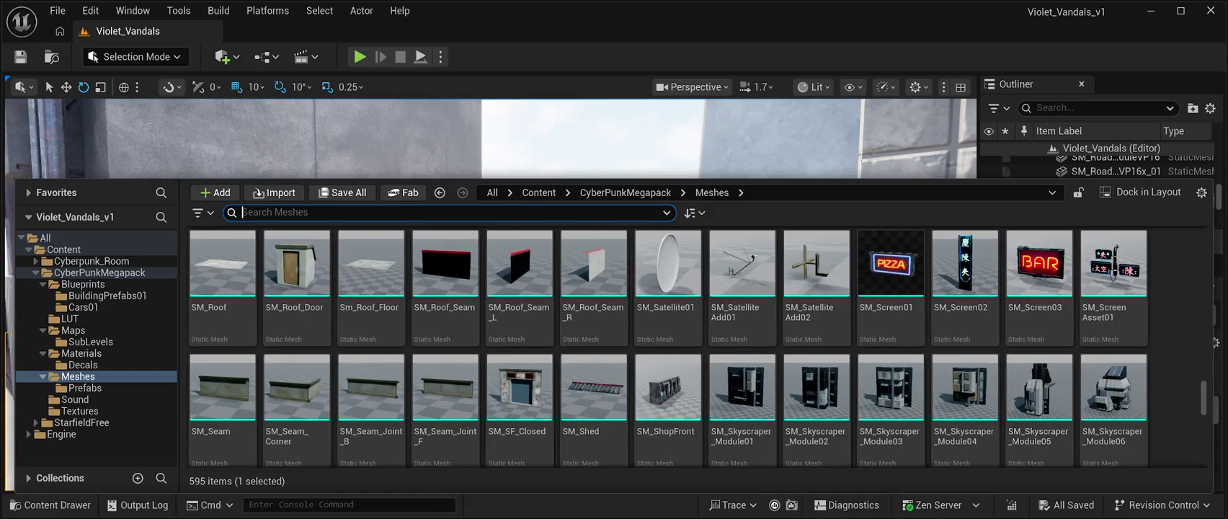
scroll(742, 302, down, 2)
scroll(742, 303, up, 3)
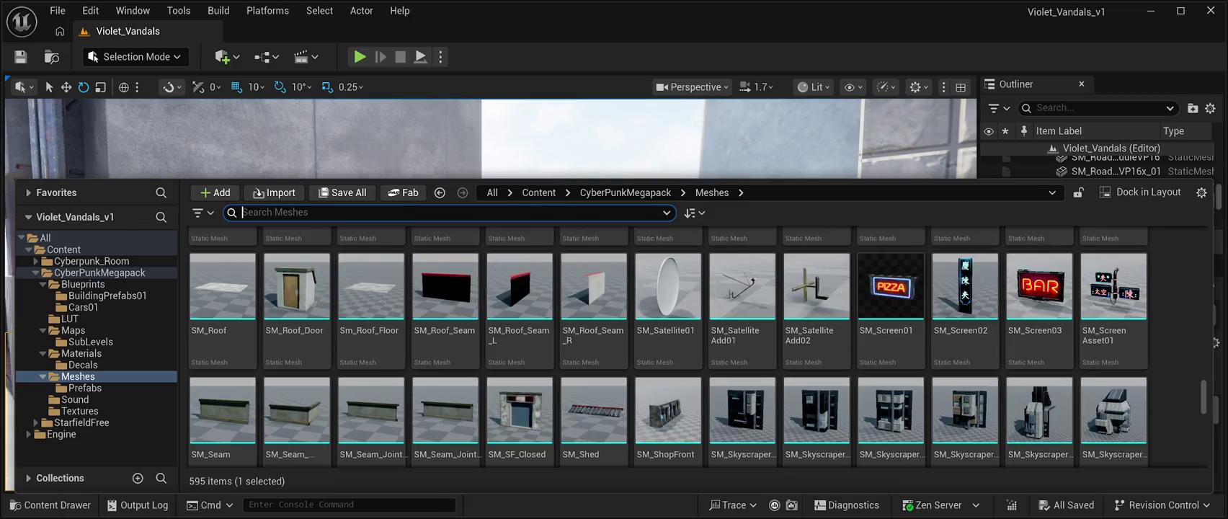
click(742, 302)
Step: Place SM_SatelliteAdd01 by the motorbike, raise it slightly, and rotate it -180° on Z
drag(742, 302, 793, 339)
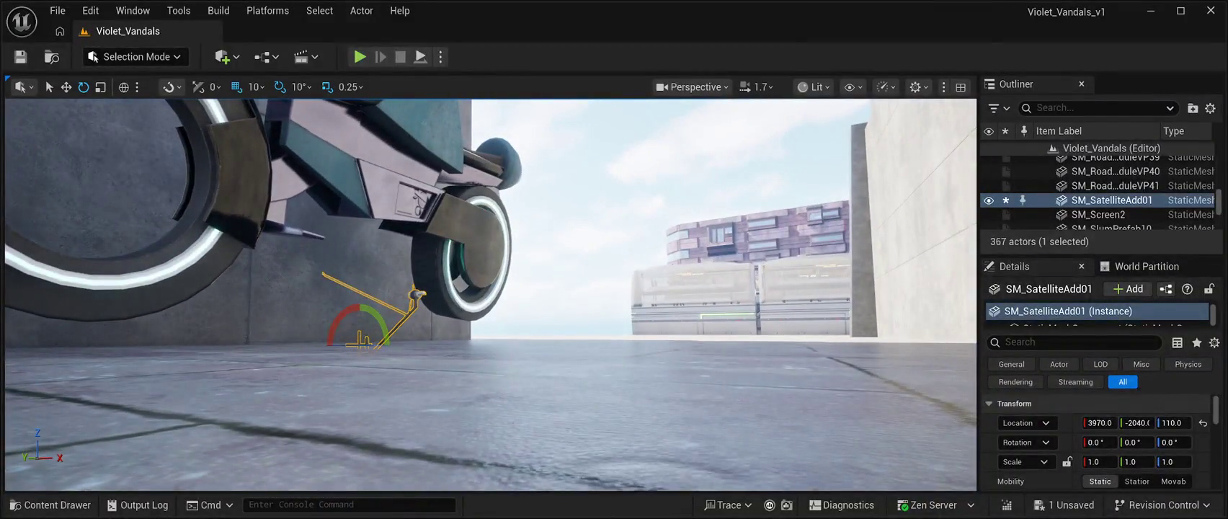
key(w)
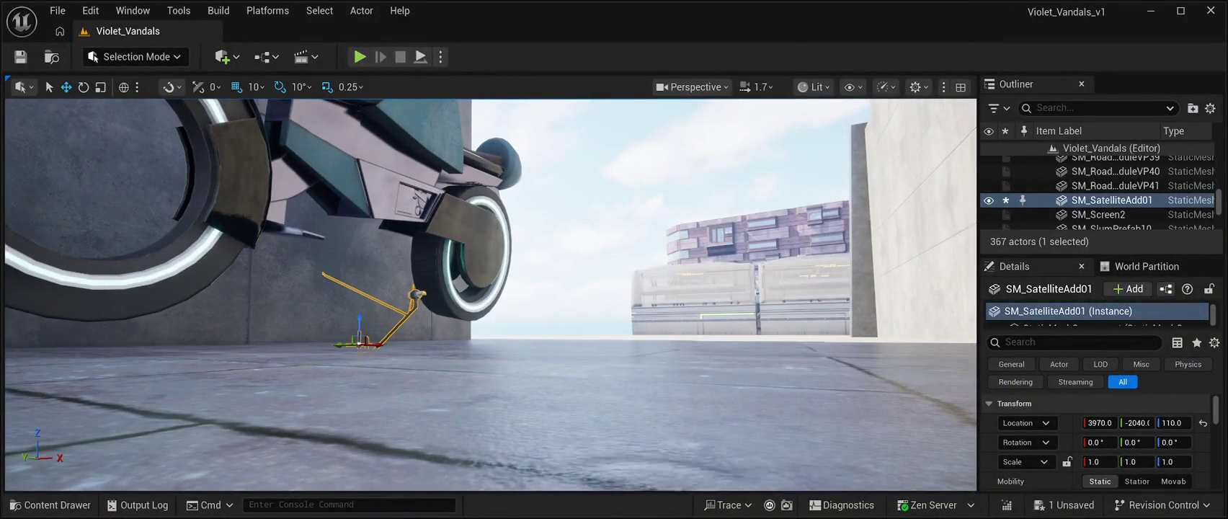
drag(360, 320, 365, 281)
key(e)
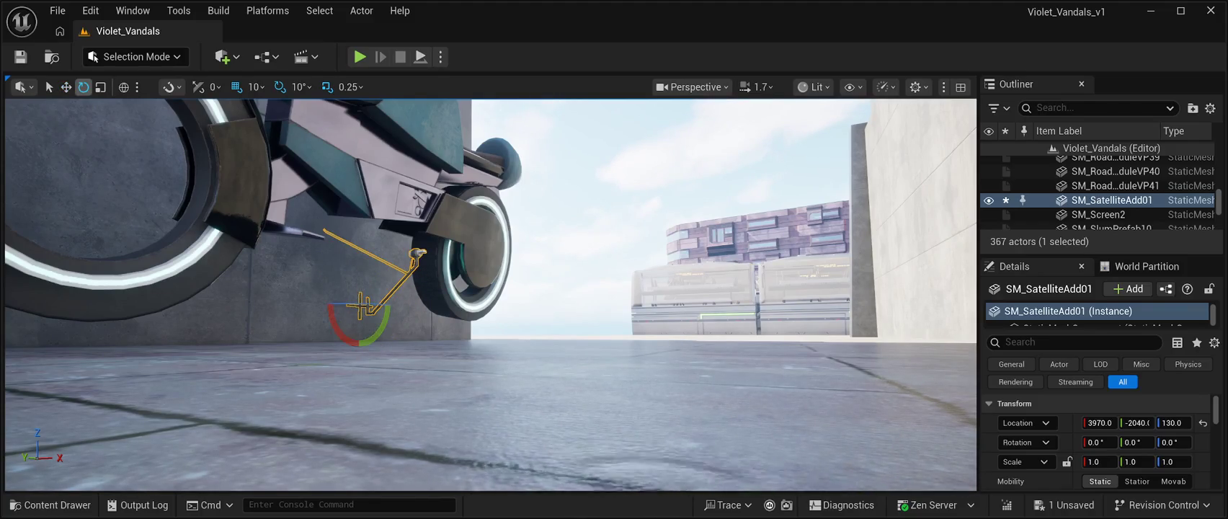
mouse_move(360, 305)
mouse_down()
mouse_move(392, 307)
mouse_move(333, 309)
mouse_move(354, 317)
mouse_move(339, 274)
mouse_move(306, 364)
mouse_up()
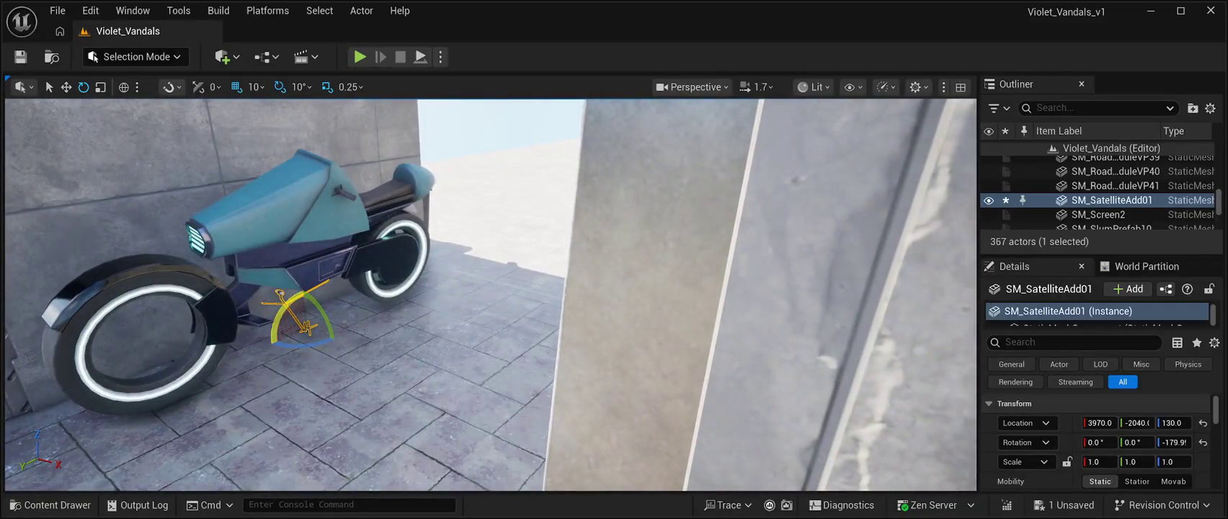
Step: Slide the satellite prop along X under the bike to X 4010
key(w)
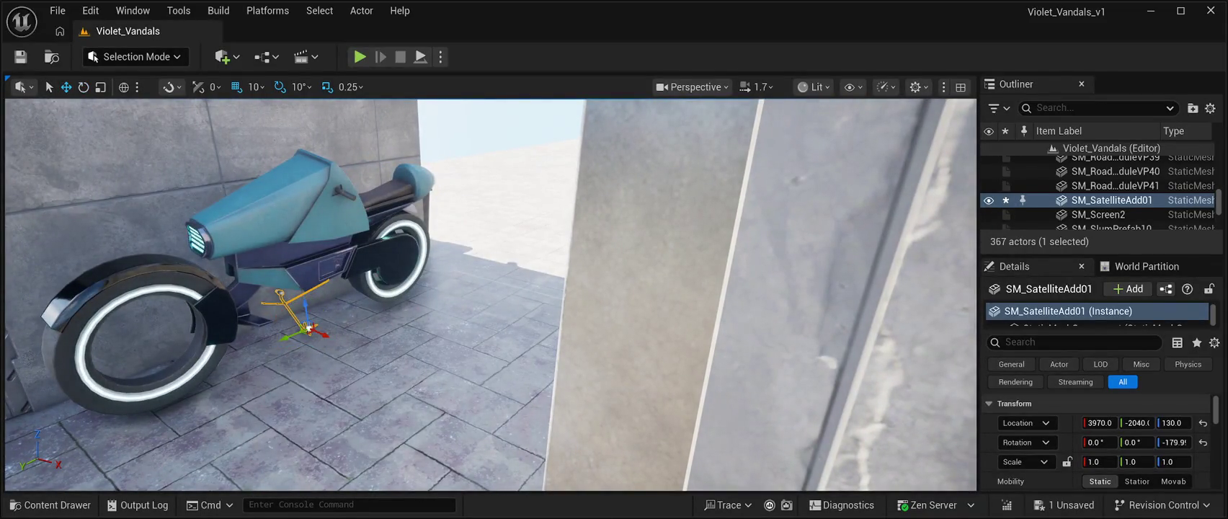
mouse_move(326, 335)
mouse_down()
mouse_move(354, 342)
mouse_move(348, 288)
mouse_up()
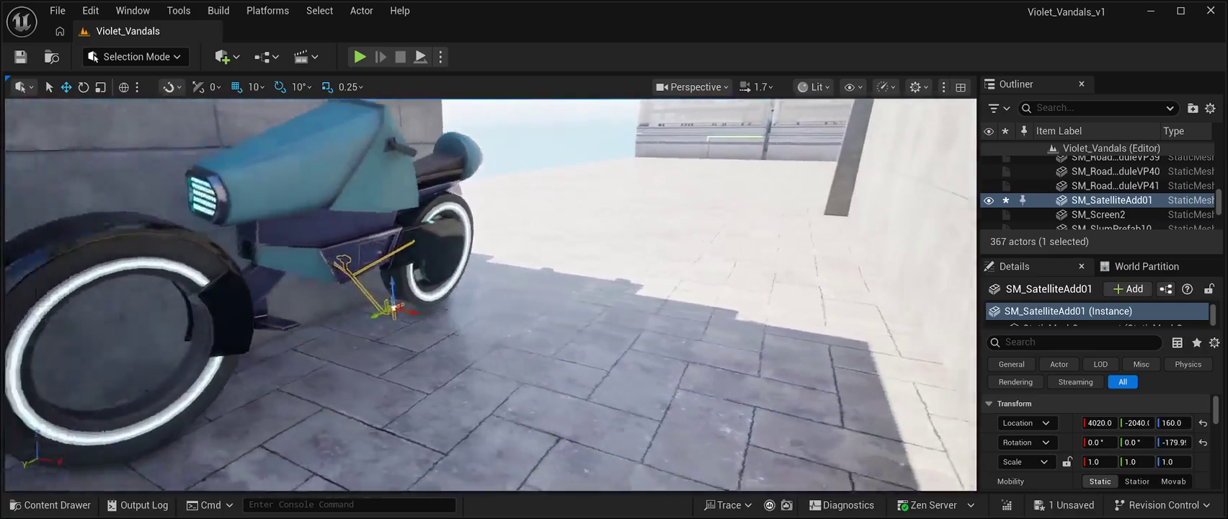
key(w)
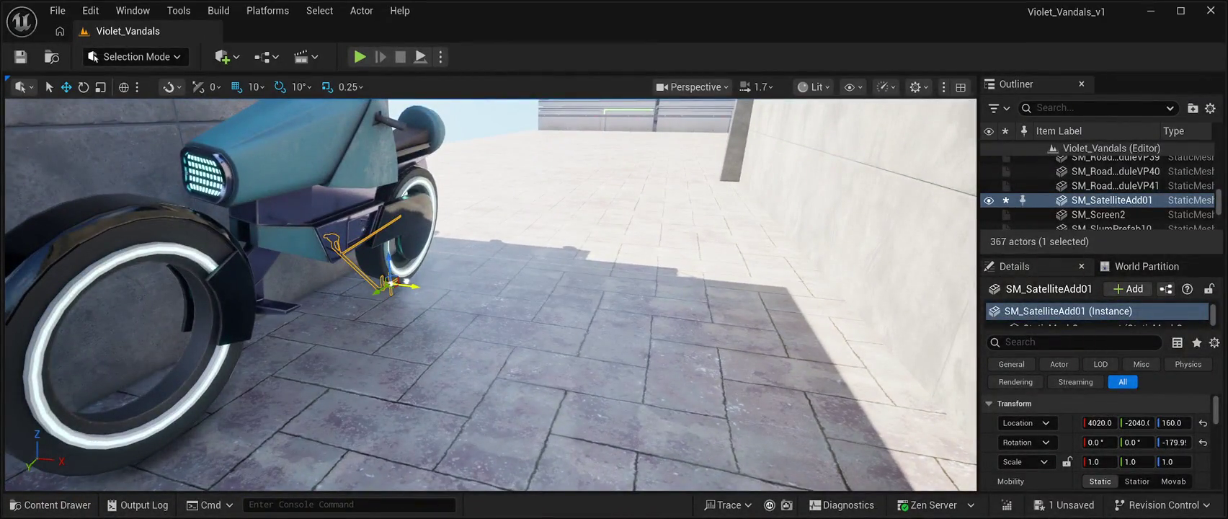
drag(410, 286, 396, 283)
key(d)
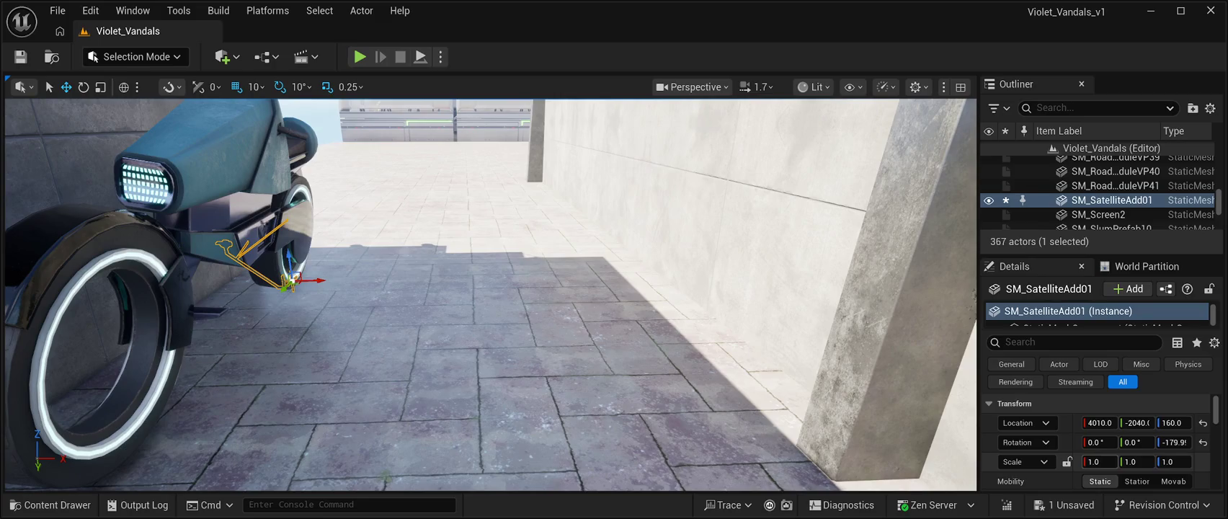
Step: Try widening SM_SatelliteAdd01 in X and flattening it in Z, then undo those scale changes
drag(1099, 461, 1110, 462)
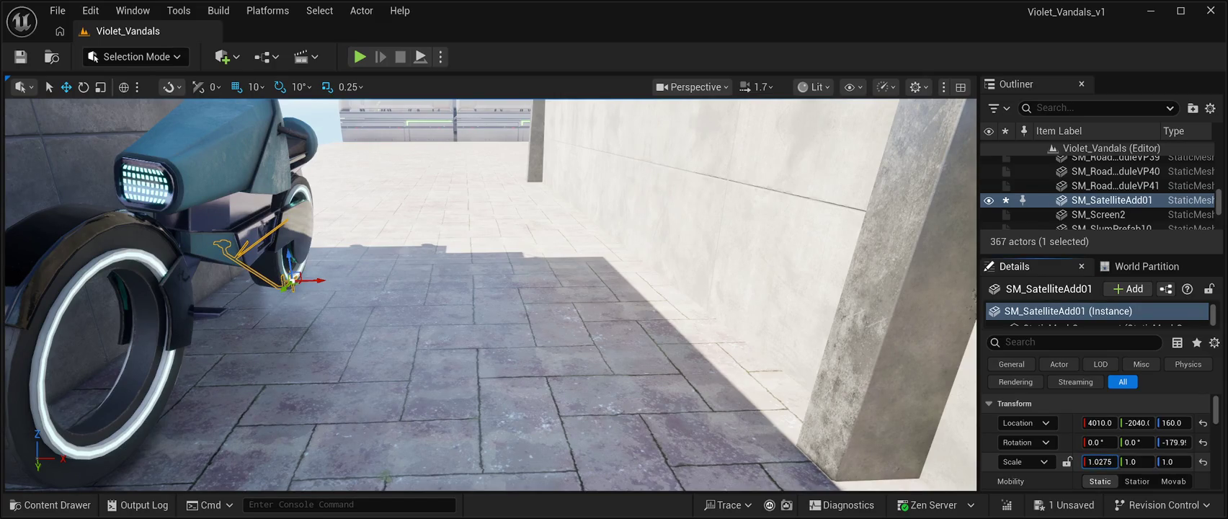
key(Return)
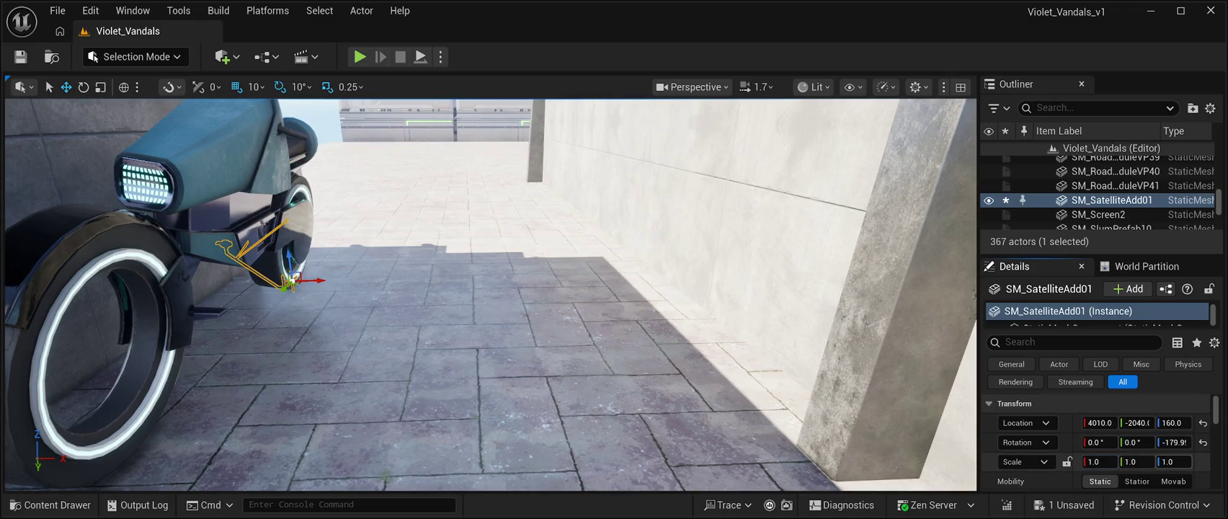
mouse_move(1173, 461)
mouse_down()
mouse_move(1145, 461)
mouse_move(1194, 462)
mouse_up()
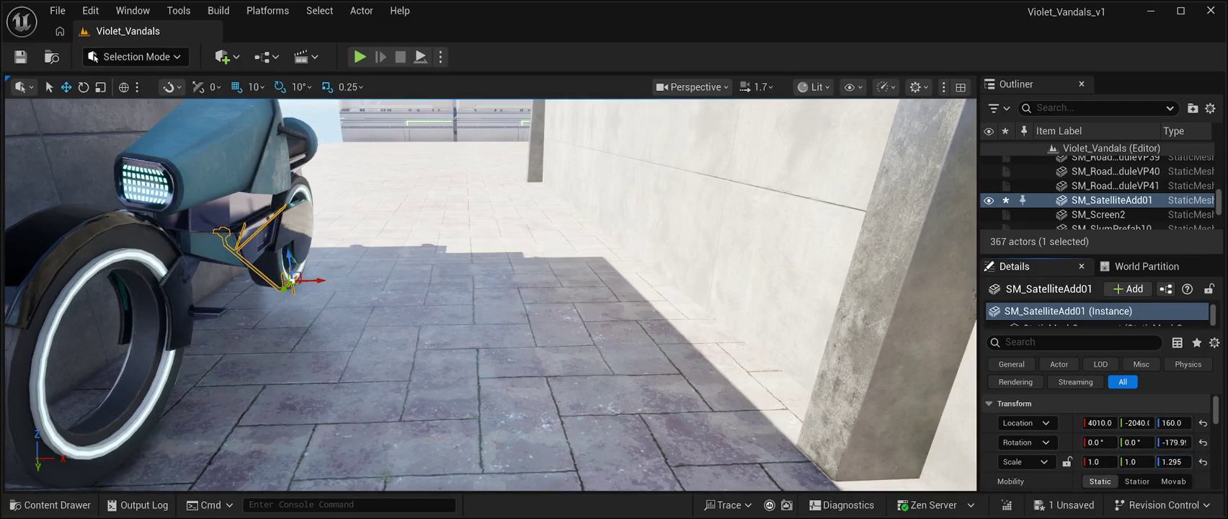
key(ctrl+z)
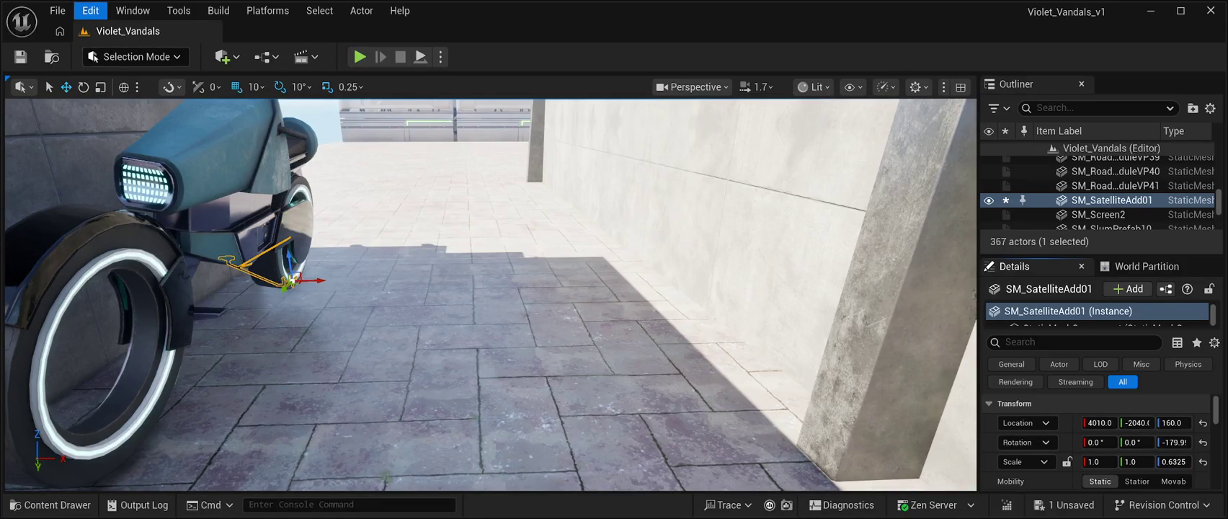
key(ctrl+z)
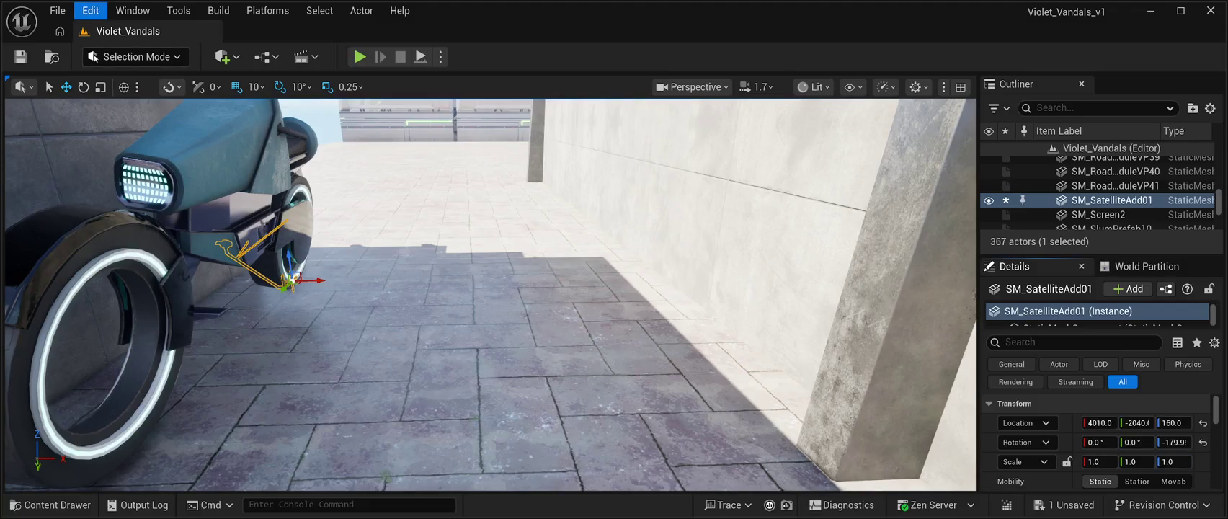
key(ctrl+z)
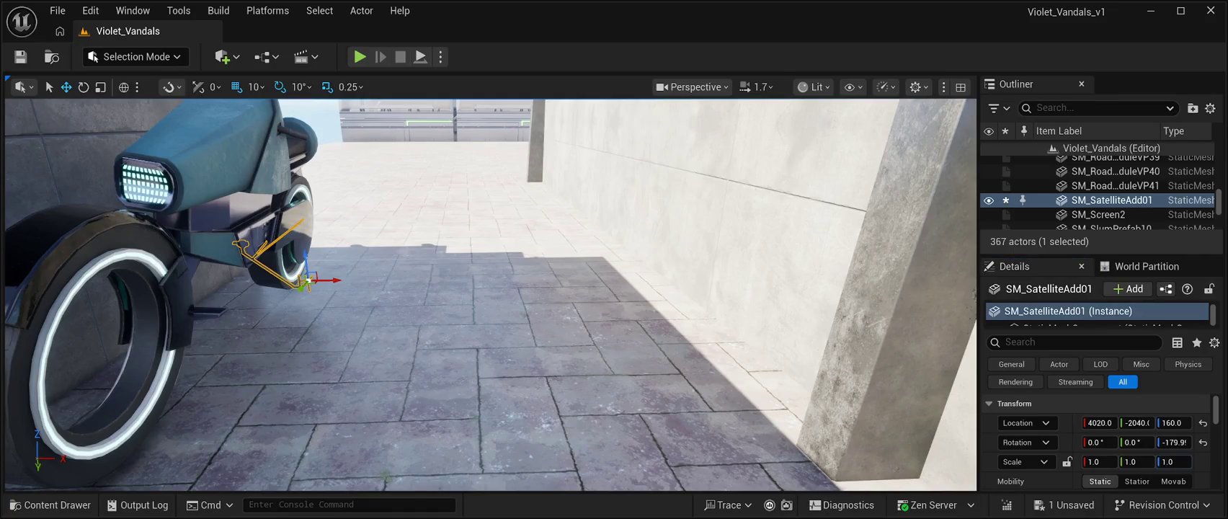
Step: Move the prop to X 4000 under the bike and reset its scale to 1.0
key(f)
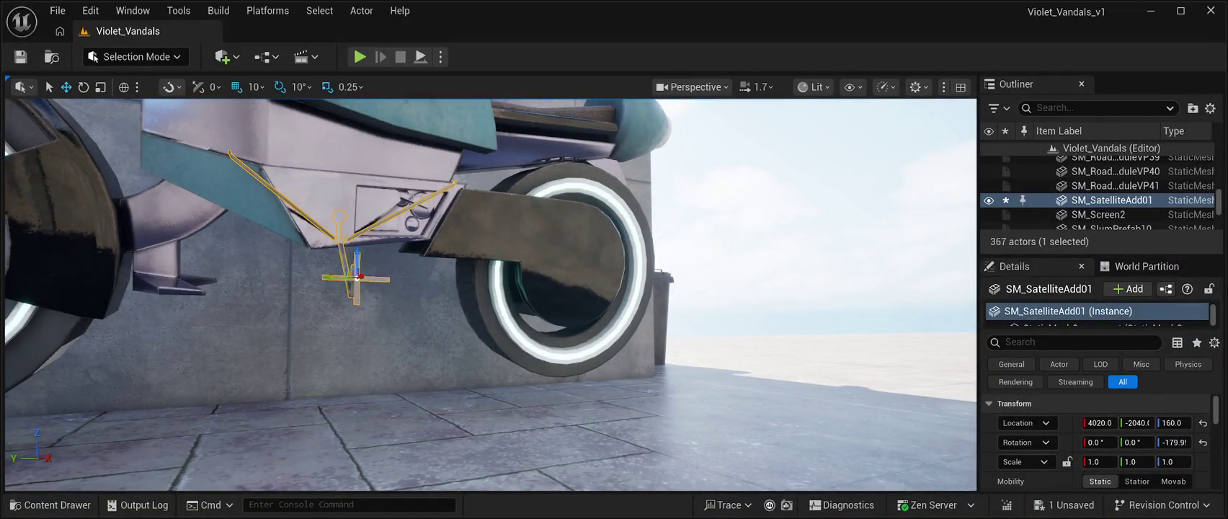
drag(358, 277, 347, 272)
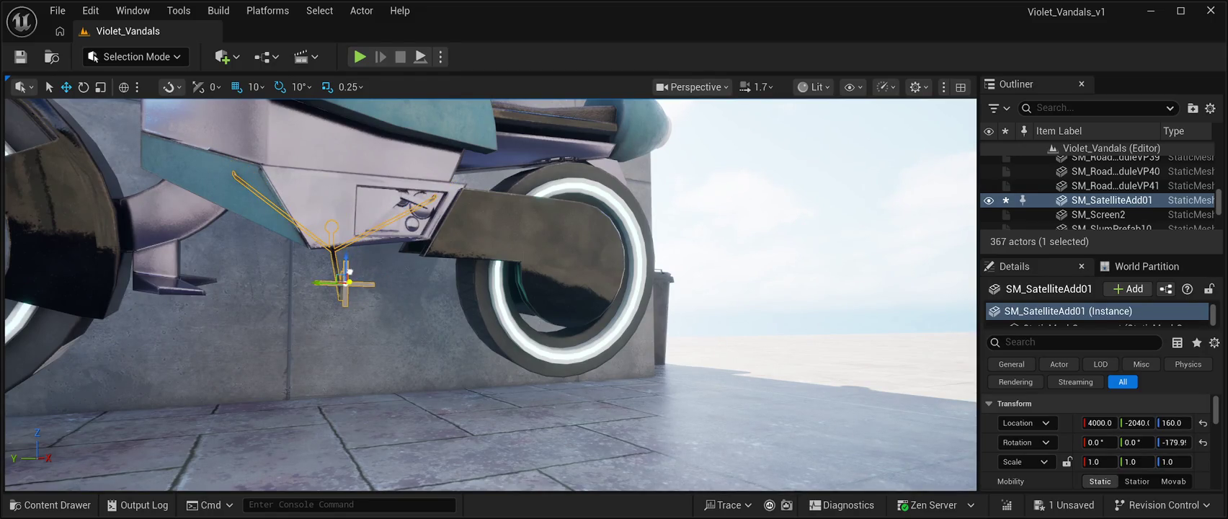
key(f)
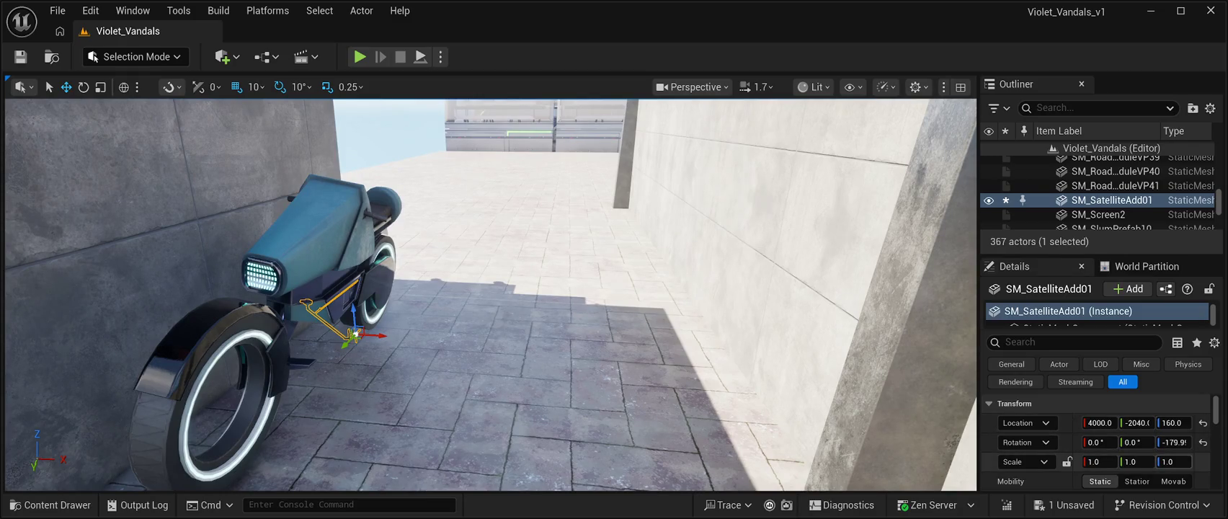
drag(1137, 461, 1153, 461)
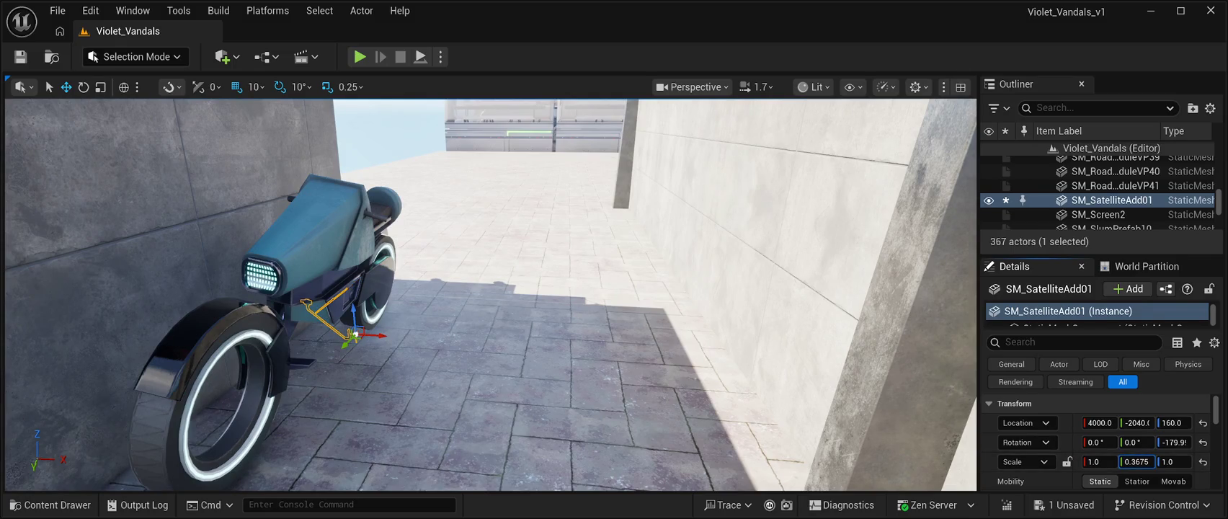
mouse_move(1099, 461)
mouse_down()
mouse_move(1142, 461)
mouse_move(1085, 461)
mouse_move(1106, 461)
mouse_up()
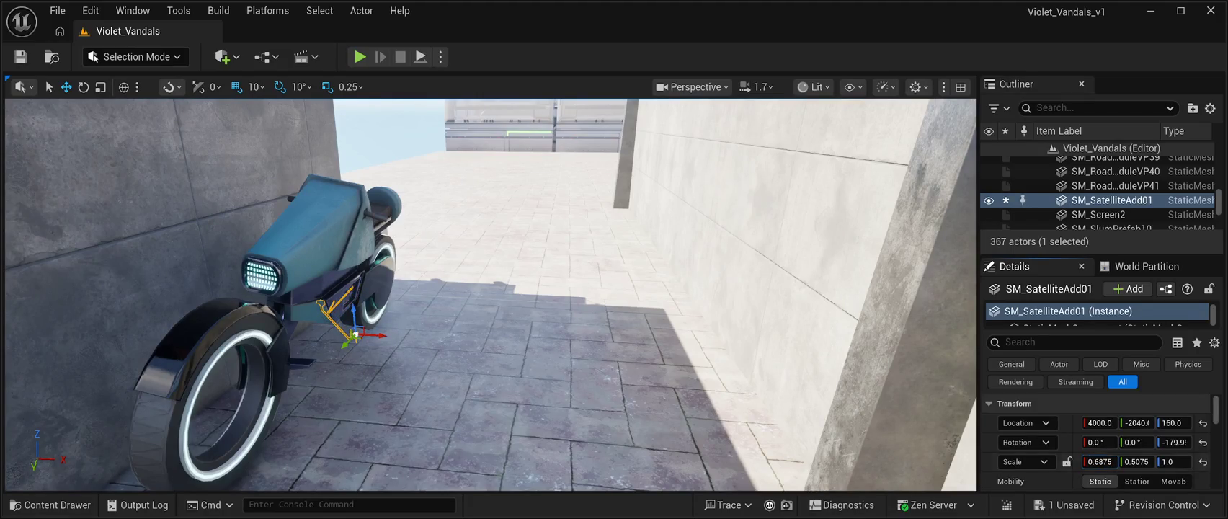
click(1203, 461)
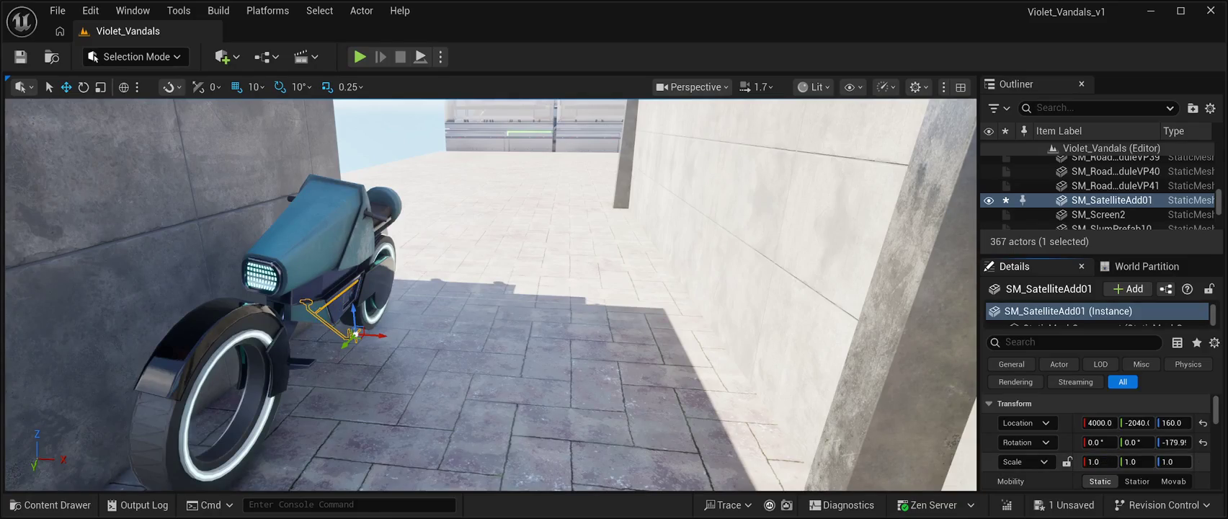
Step: Stretch the satellite prop taller and lower it to the ground under the motorbike
drag(1172, 461, 1193, 461)
drag(1172, 422, 1168, 422)
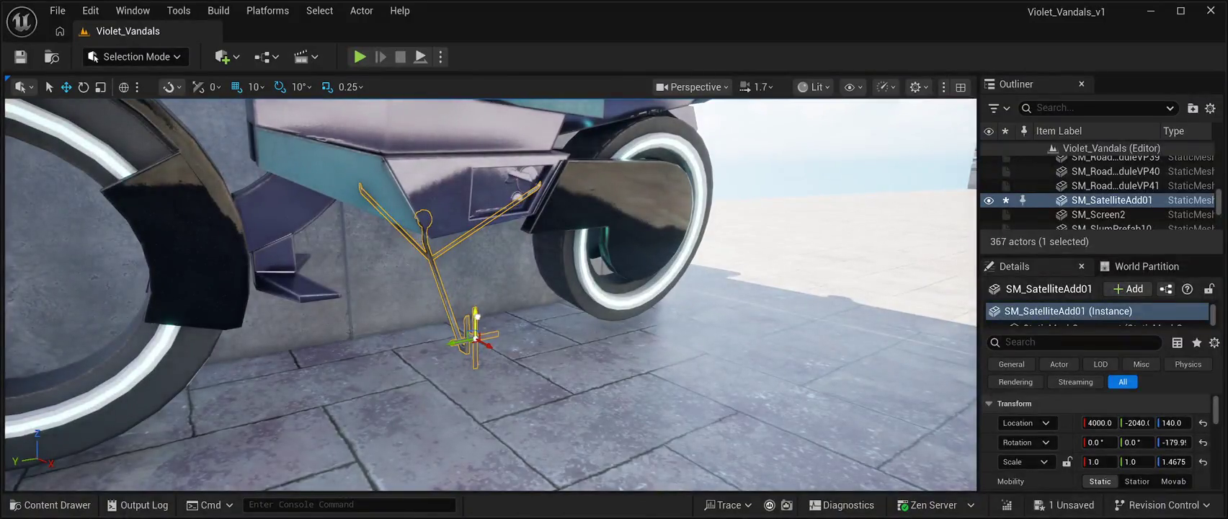
drag(1172, 422, 1167, 422)
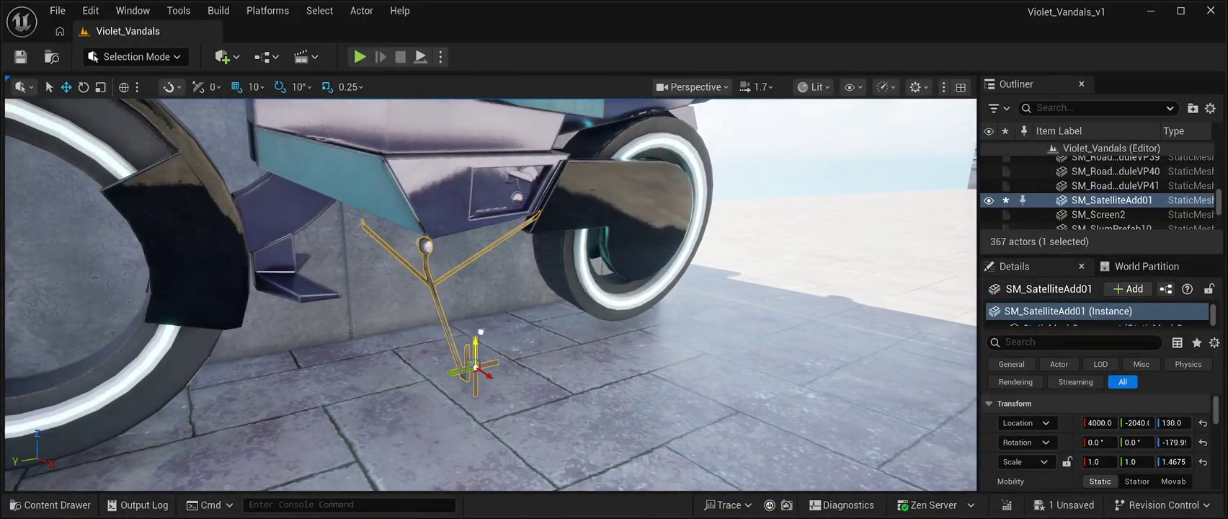
drag(481, 351, 481, 361)
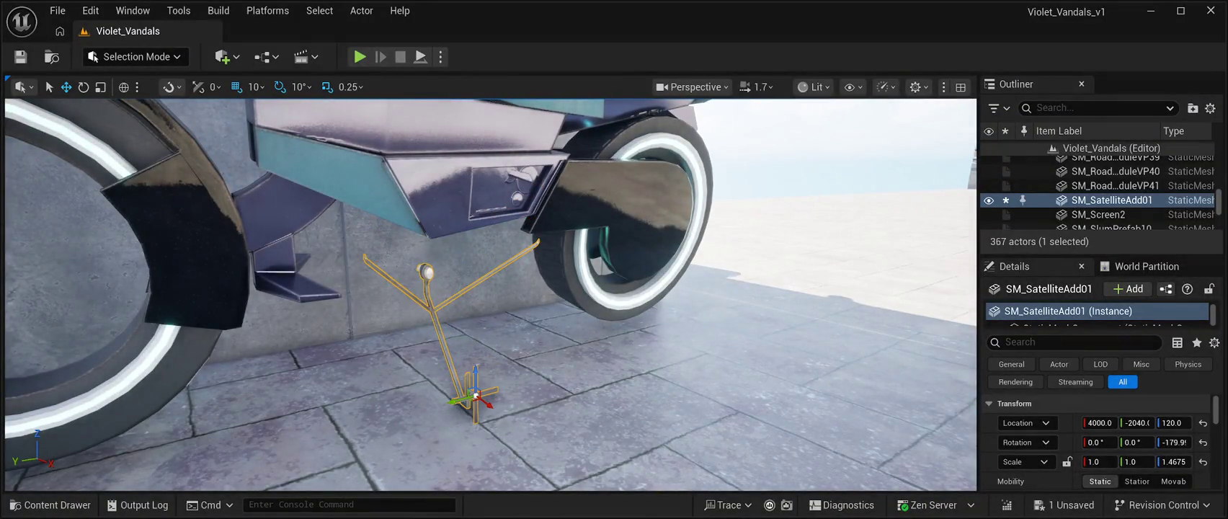
drag(1173, 461, 1212, 461)
drag(490, 295, 374, 299)
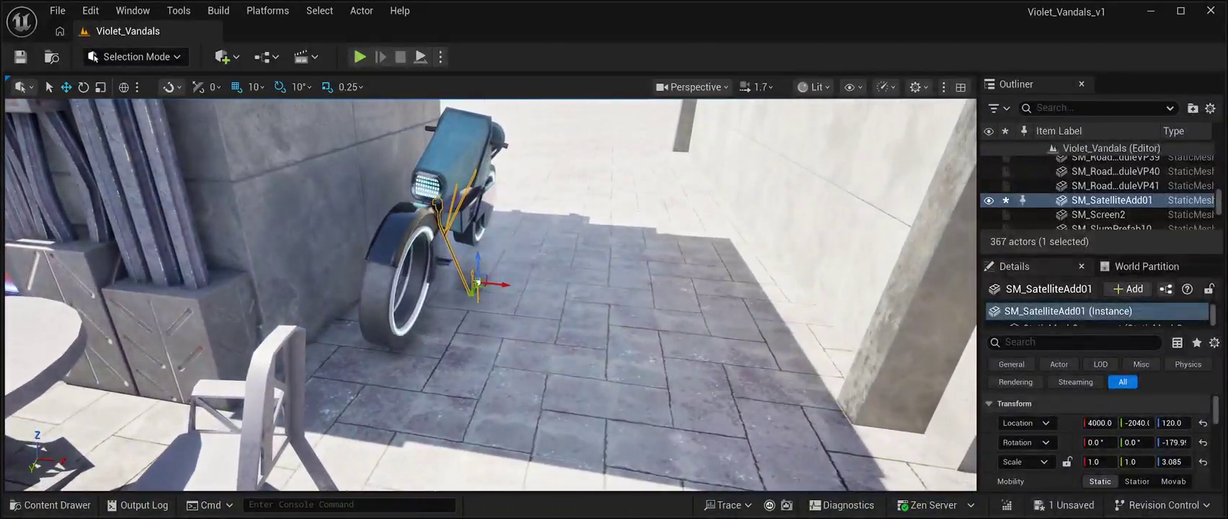
drag(490, 295, 490, 339)
Step: Shift the thin pole along Y, raise its Z scale to about 3.3, and save the level
click(498, 144)
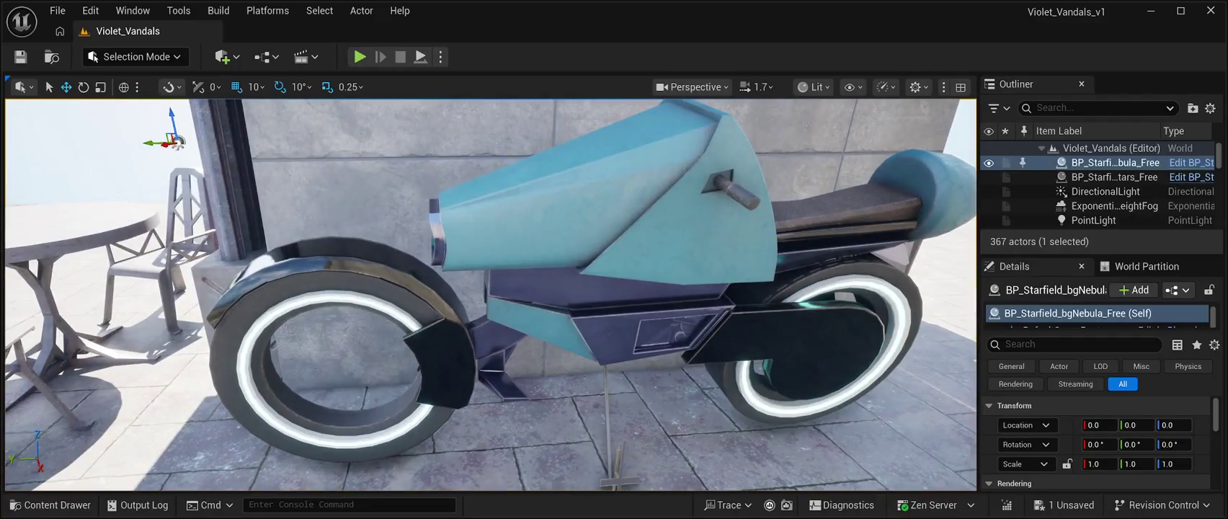
click(611, 433)
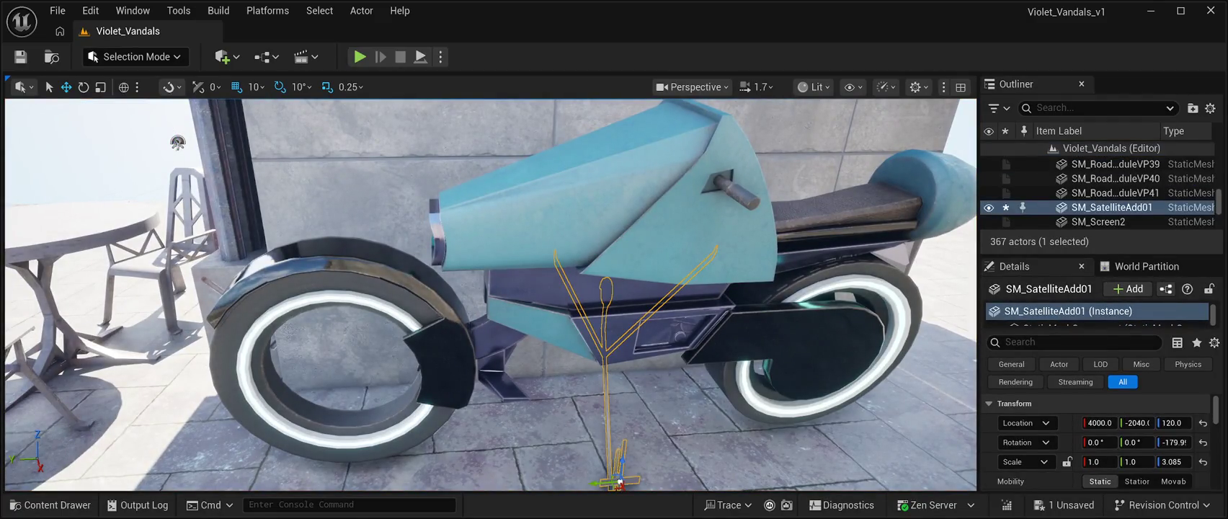
drag(601, 483, 645, 483)
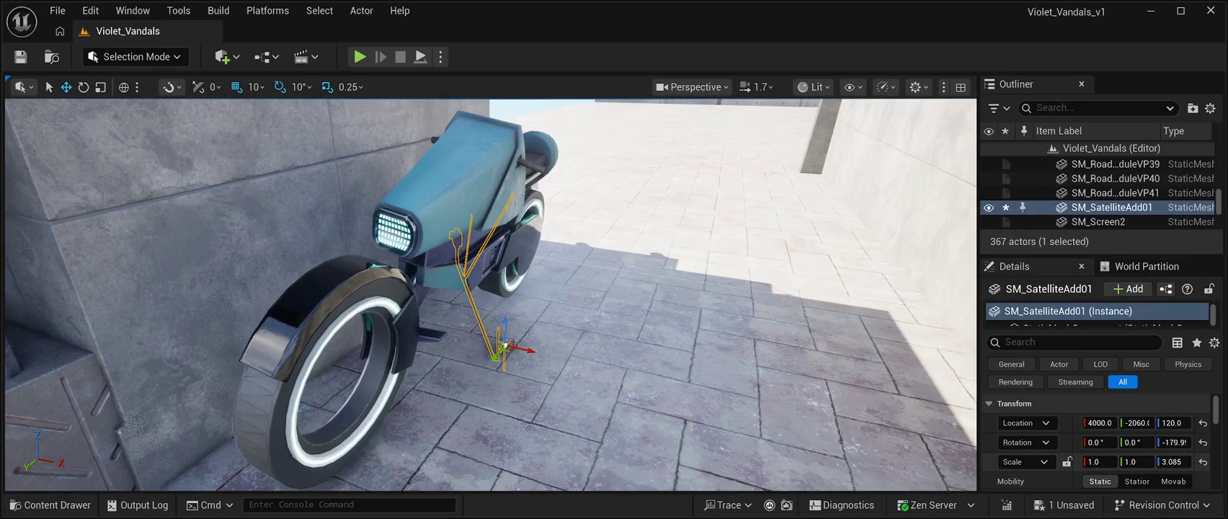
drag(1171, 461, 1189, 461)
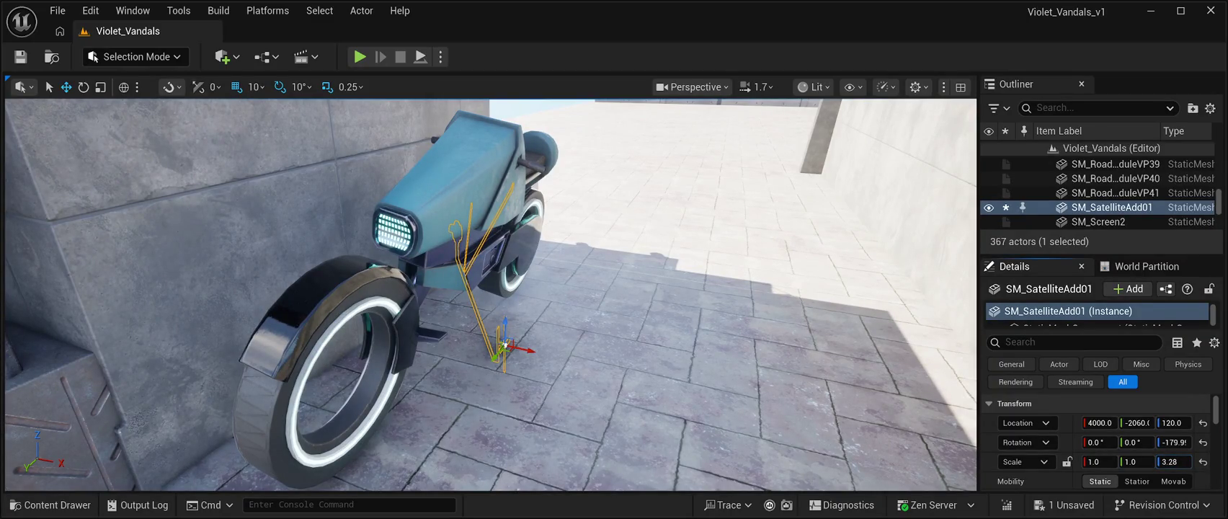
click(20, 56)
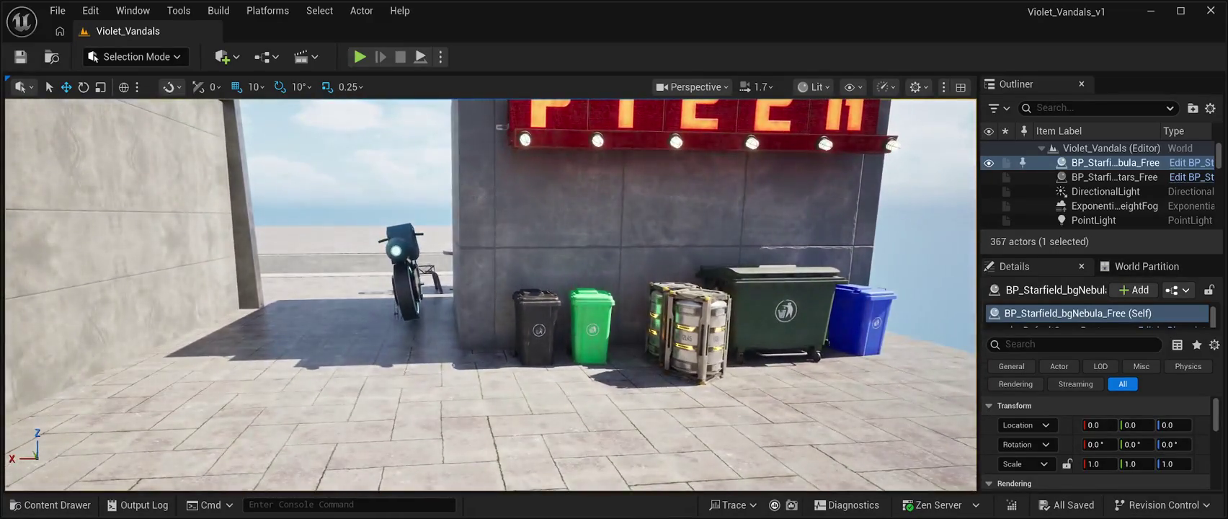
Step: Drop SM_MotorBike01 onto the floor and set its height to around 97–100
click(401, 267)
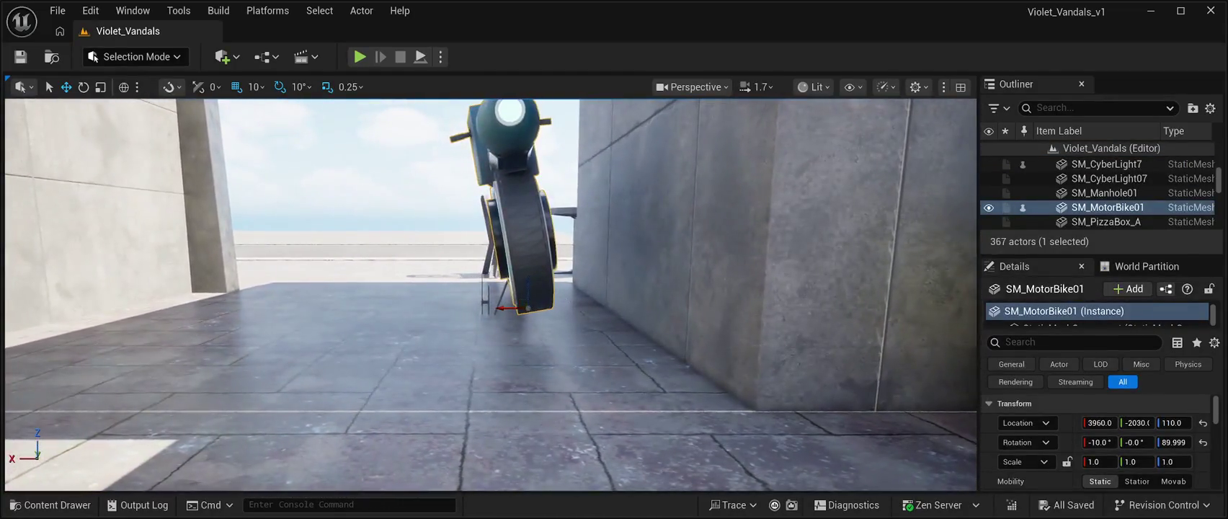
key(End)
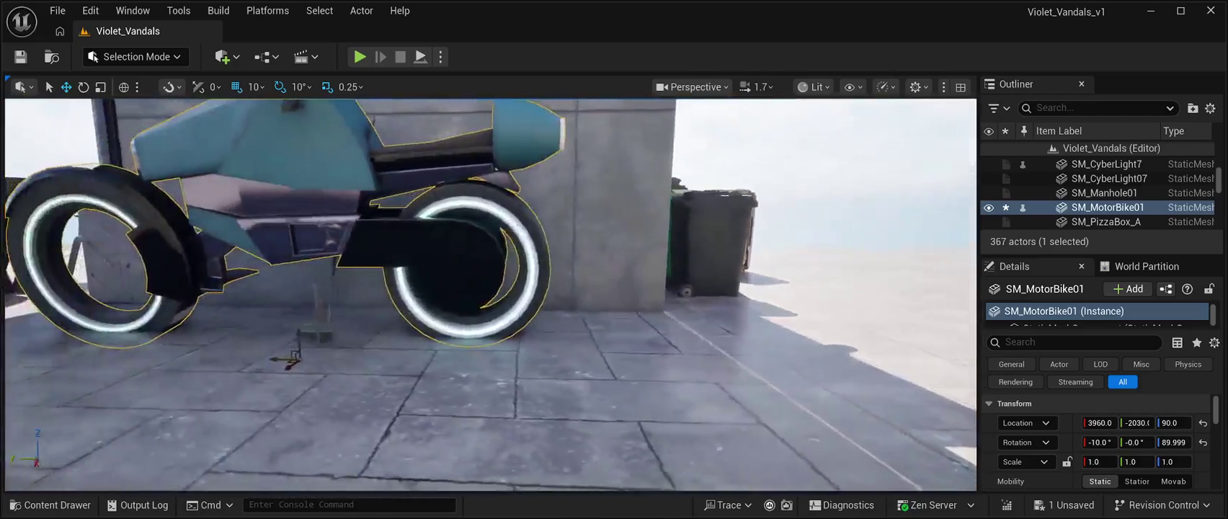
click(627, 188)
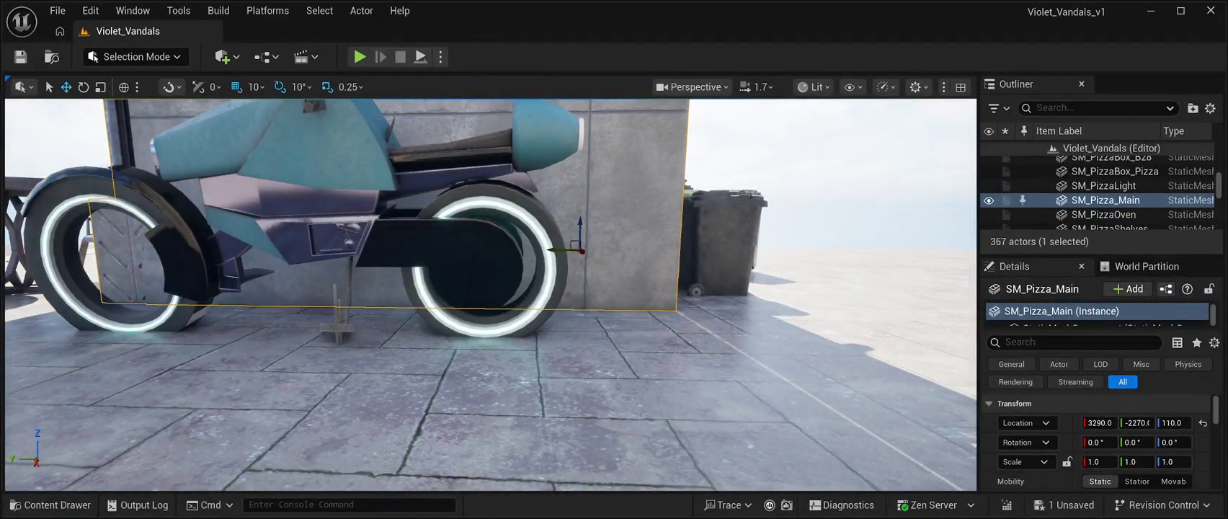
click(325, 238)
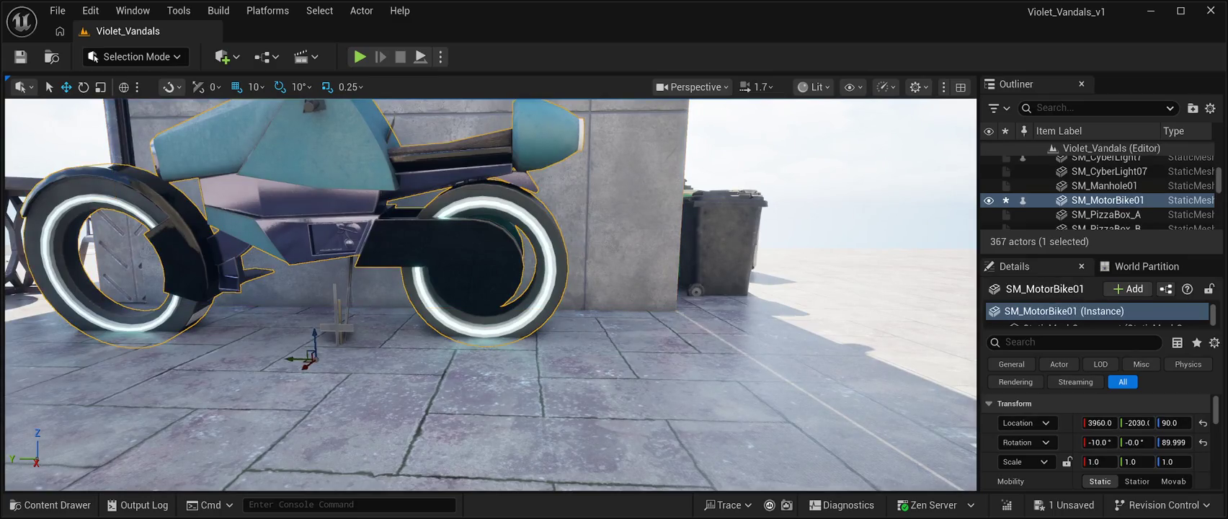
drag(317, 322, 319, 316)
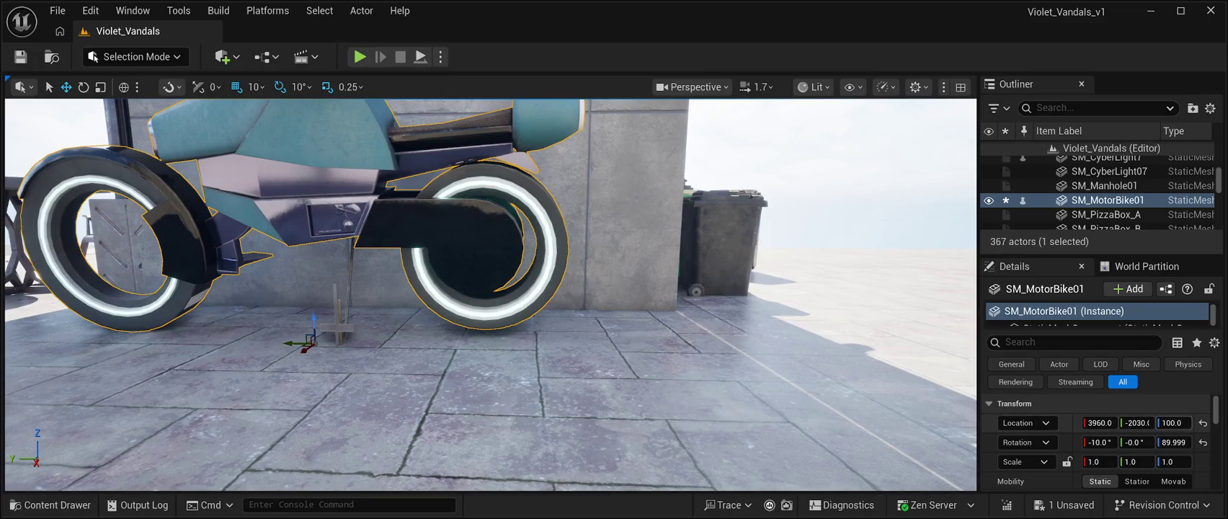
text(98)
key(Return)
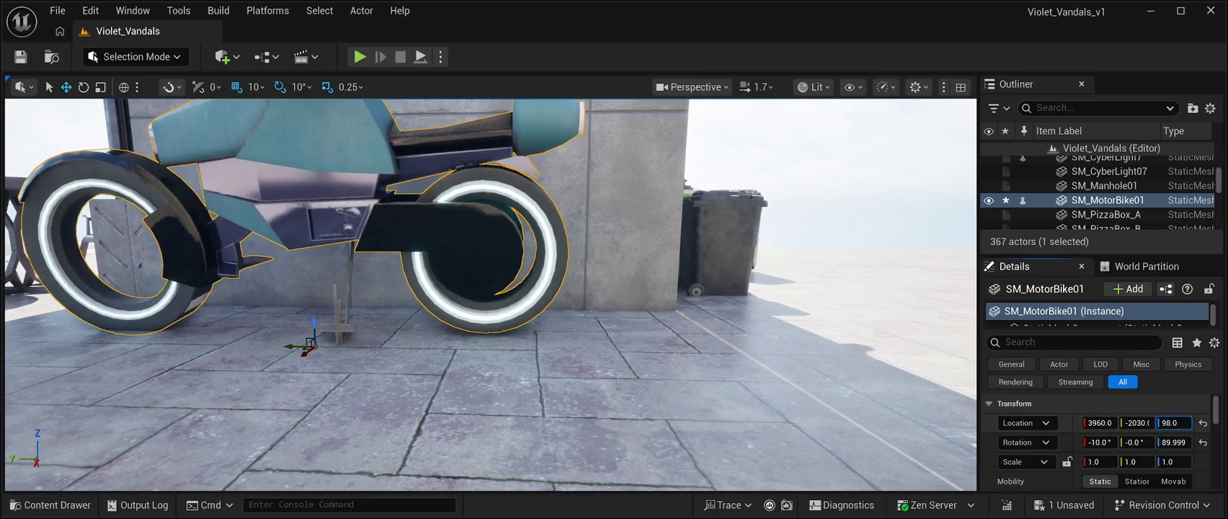
text(97)
key(Return)
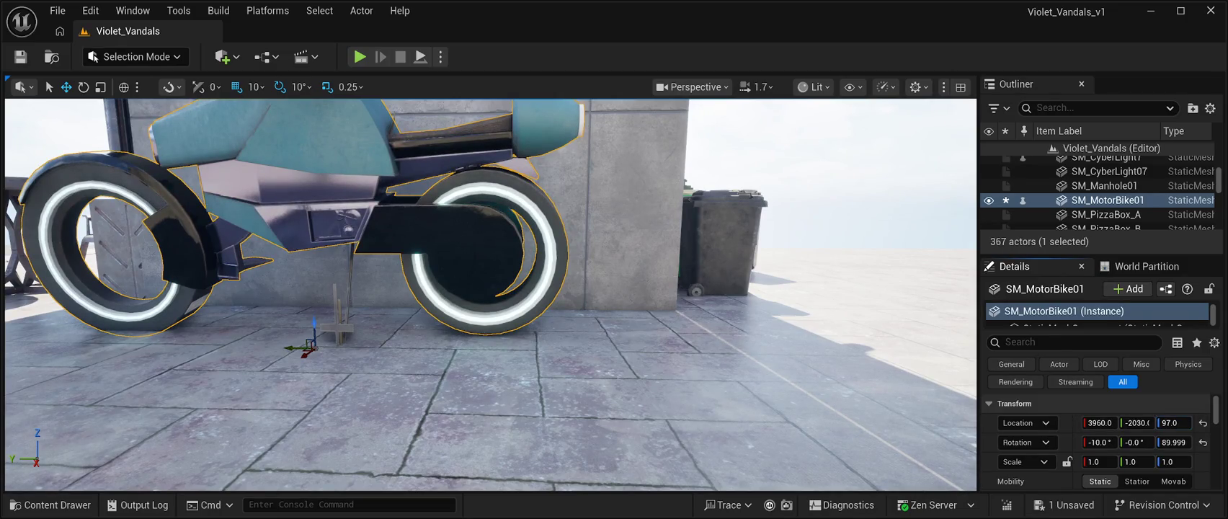
Step: Tilt the motorbike to rotation -16°, 1°, 90° at height 100 so it leans on its kickstand
click(83, 87)
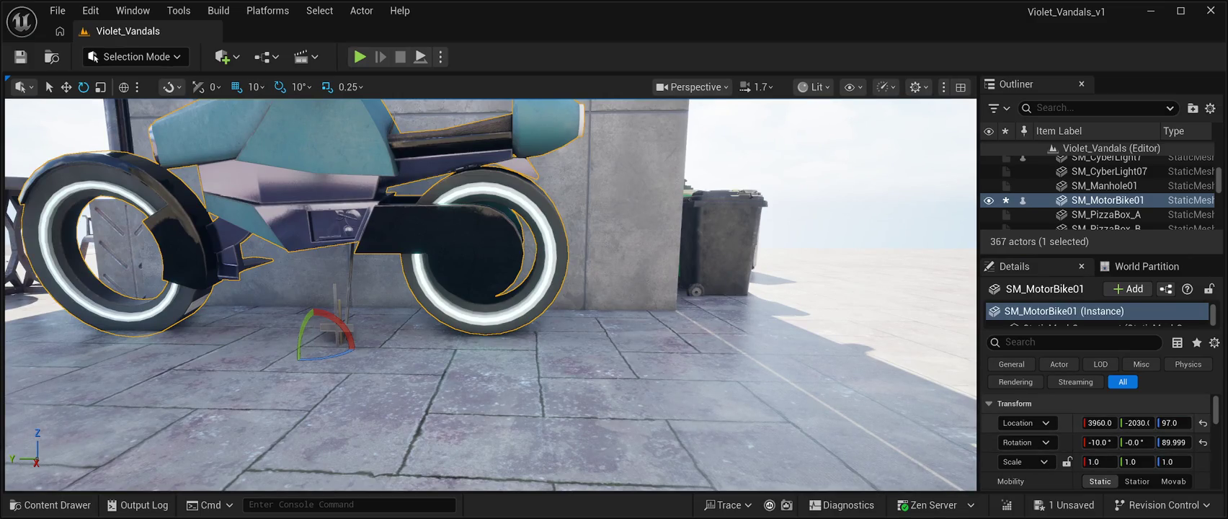
drag(1100, 422, 1095, 442)
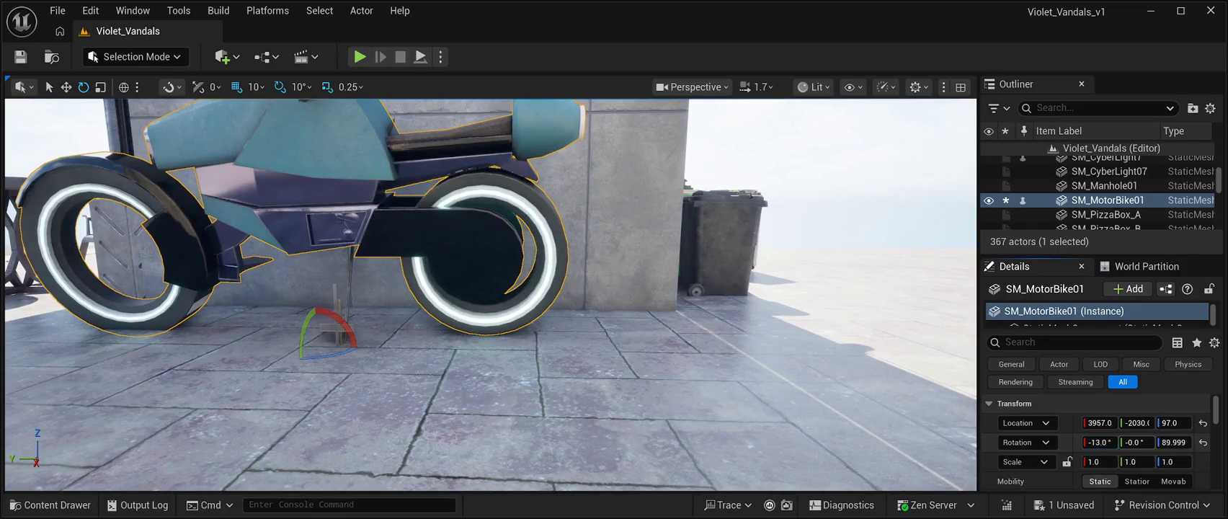
drag(1137, 442, 1140, 442)
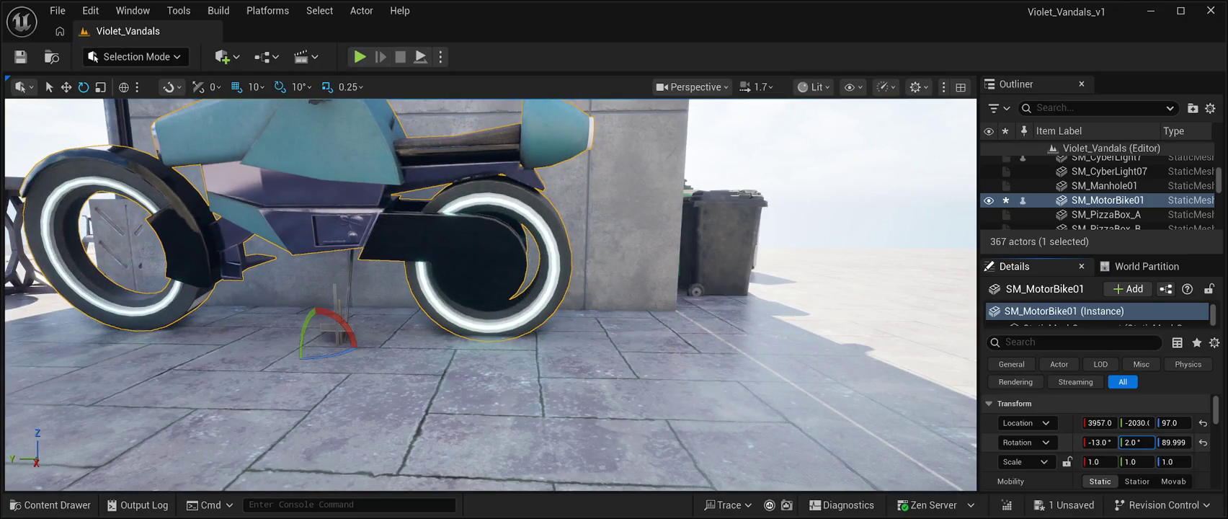
drag(1173, 422, 1177, 422)
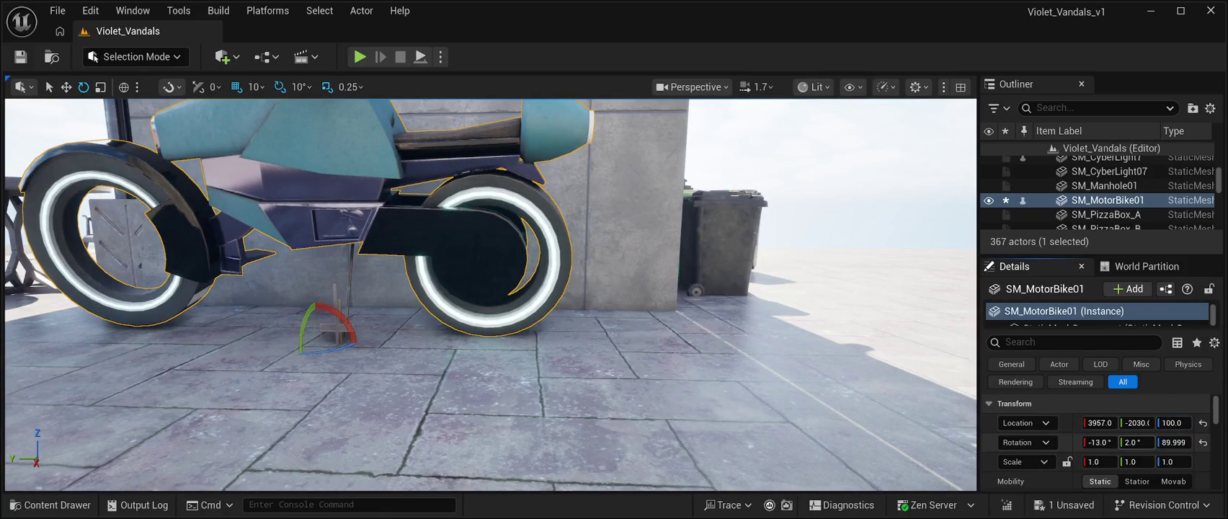
drag(1137, 442, 1133, 441)
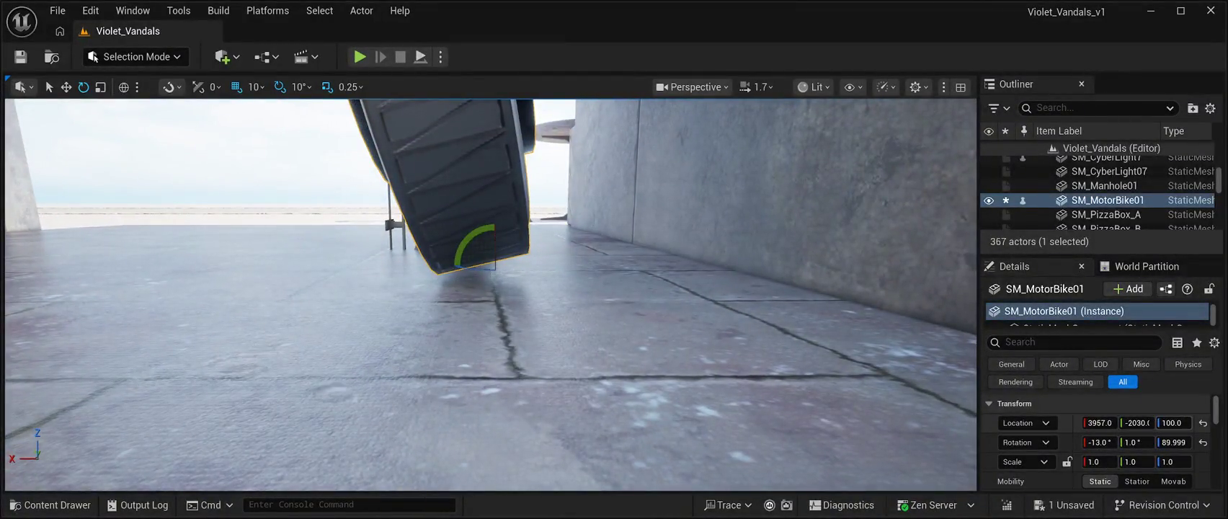
drag(1172, 422, 1169, 423)
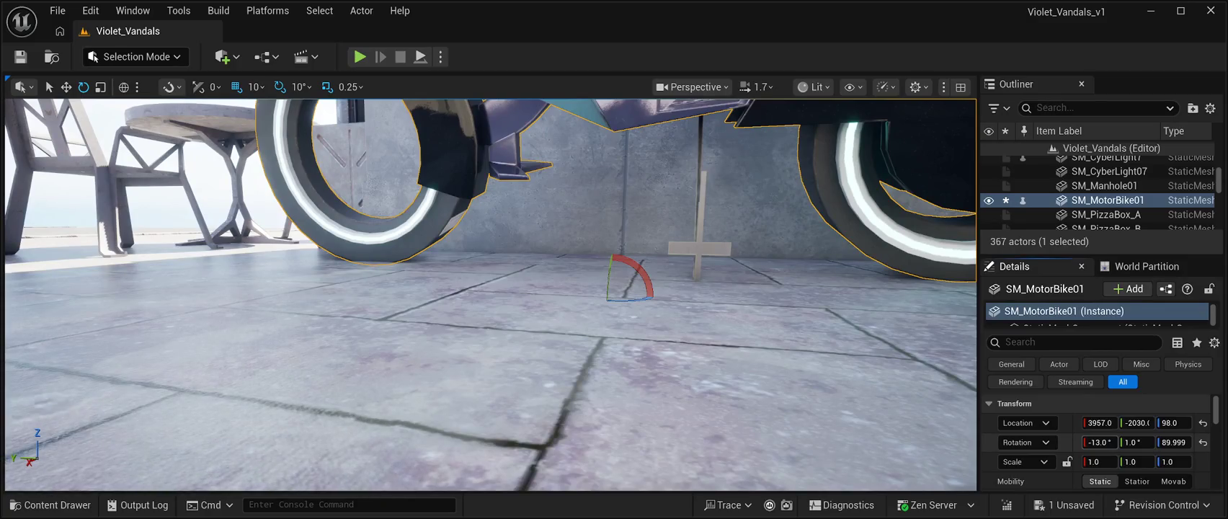
drag(1101, 442, 1082, 441)
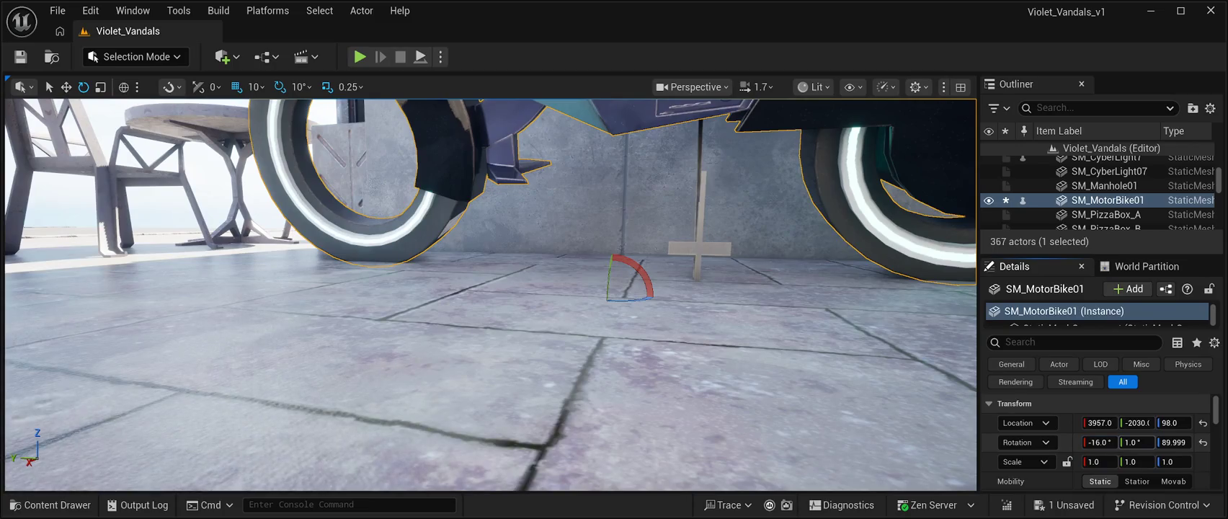
drag(1135, 442, 1144, 441)
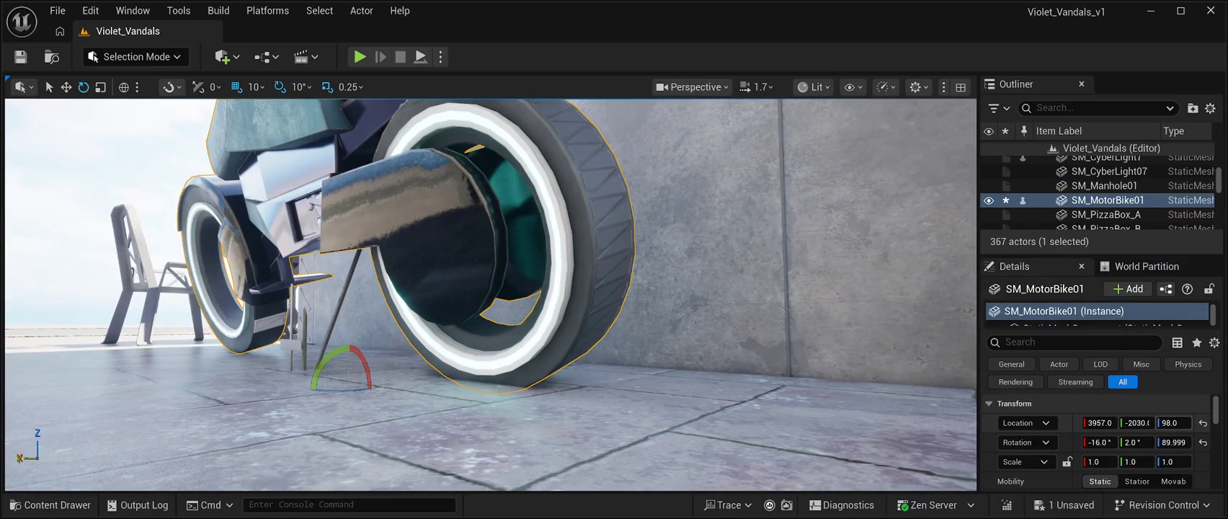
drag(1172, 422, 1175, 422)
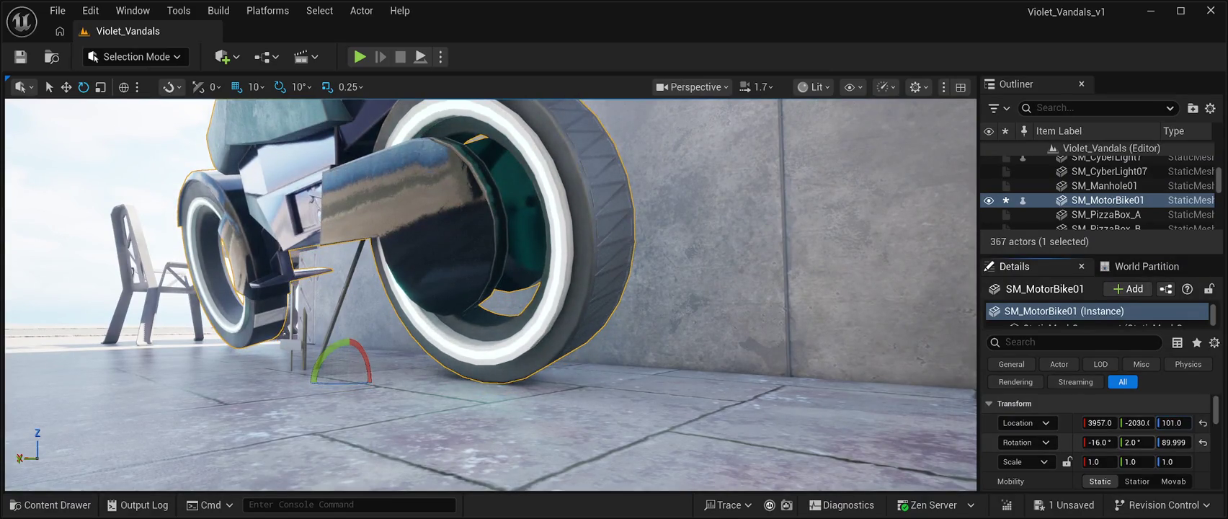
drag(1137, 441, 1168, 422)
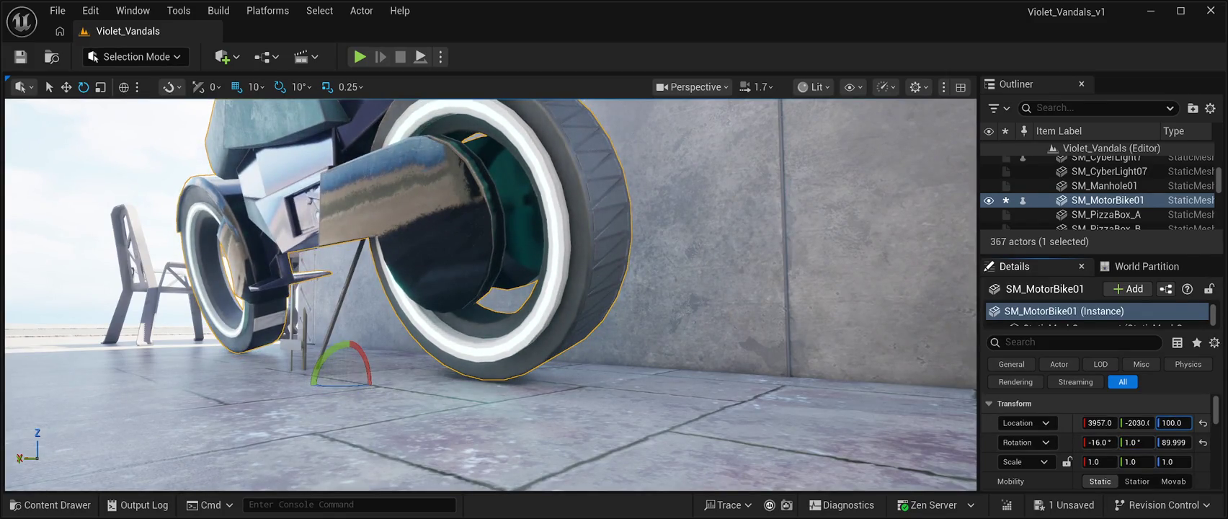
scroll(490, 295, down, 15)
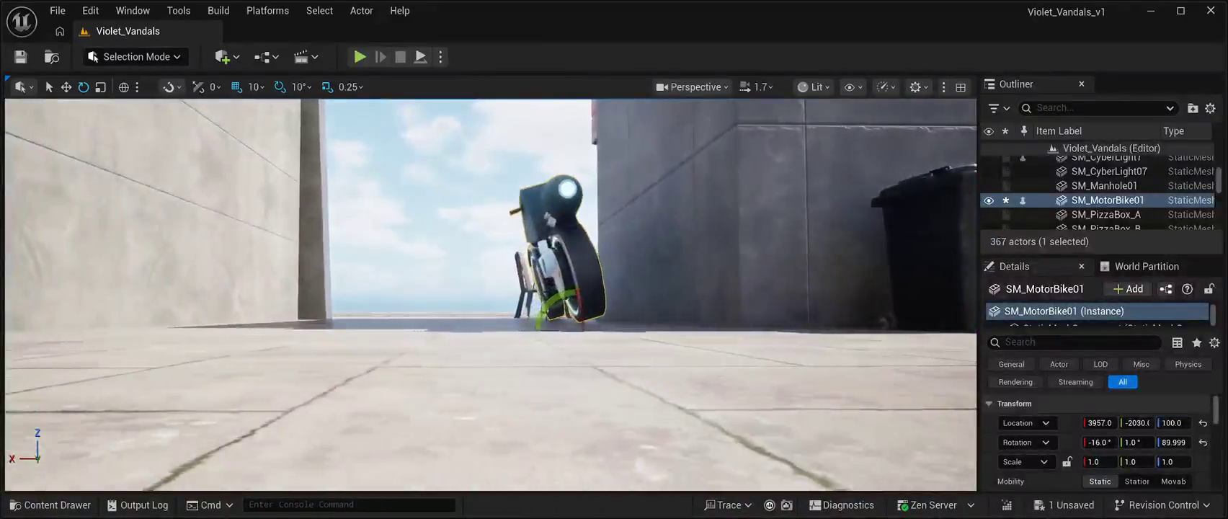
Step: Lower the motorbike to Z 98 so its tyre meets the floor, saving before and after
mouse_move(490, 296)
mouse_down()
mouse_move(490, 274)
mouse_move(490, 303)
mouse_move(523, 302)
mouse_up()
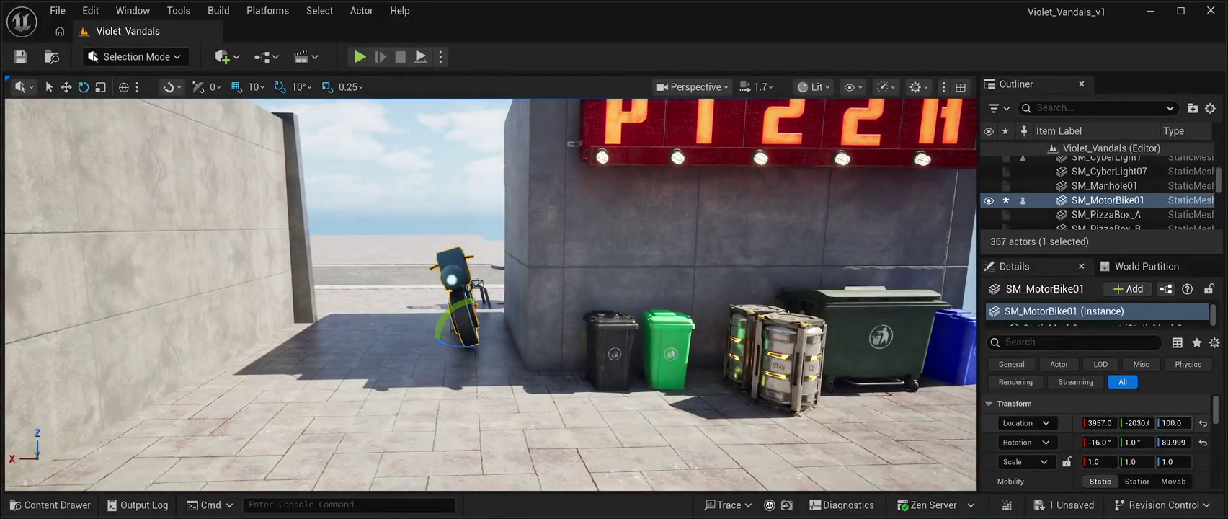
key(ctrl+s)
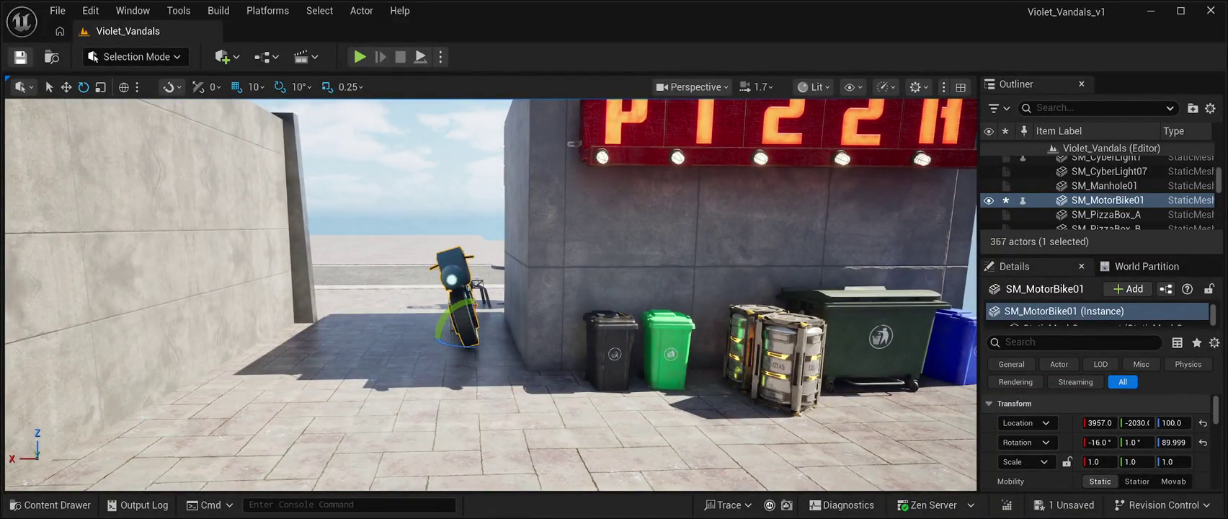
mouse_move(523, 302)
mouse_down()
mouse_move(530, 331)
mouse_move(548, 324)
mouse_up()
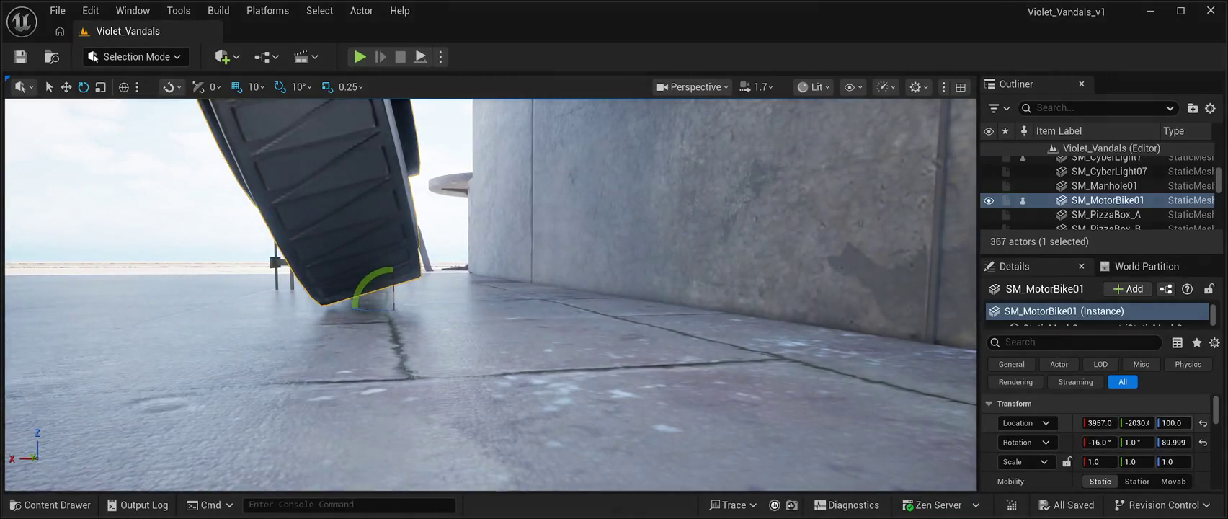
key(End)
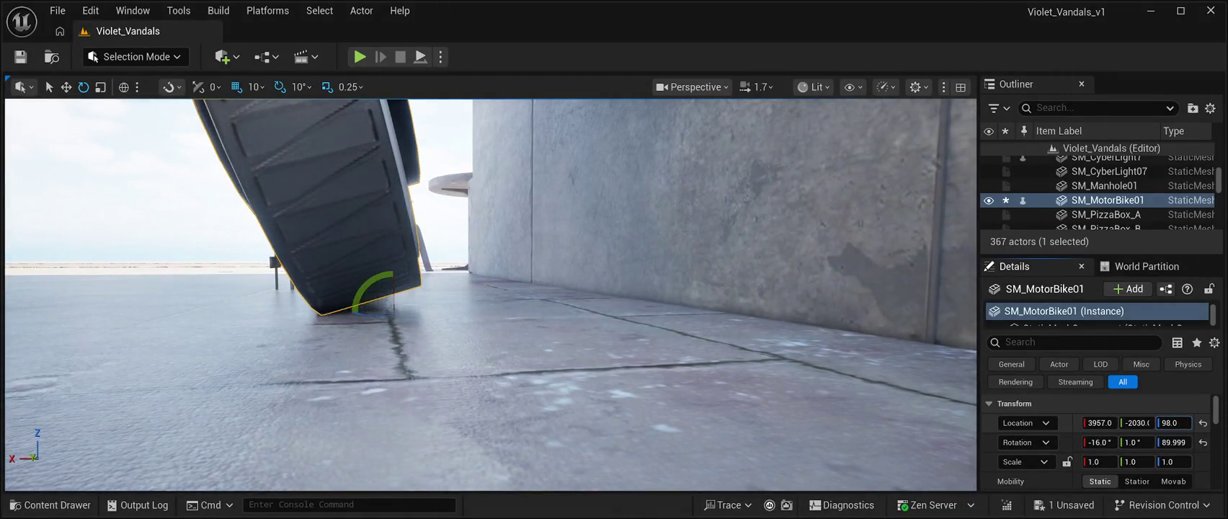
drag(547, 325, 519, 324)
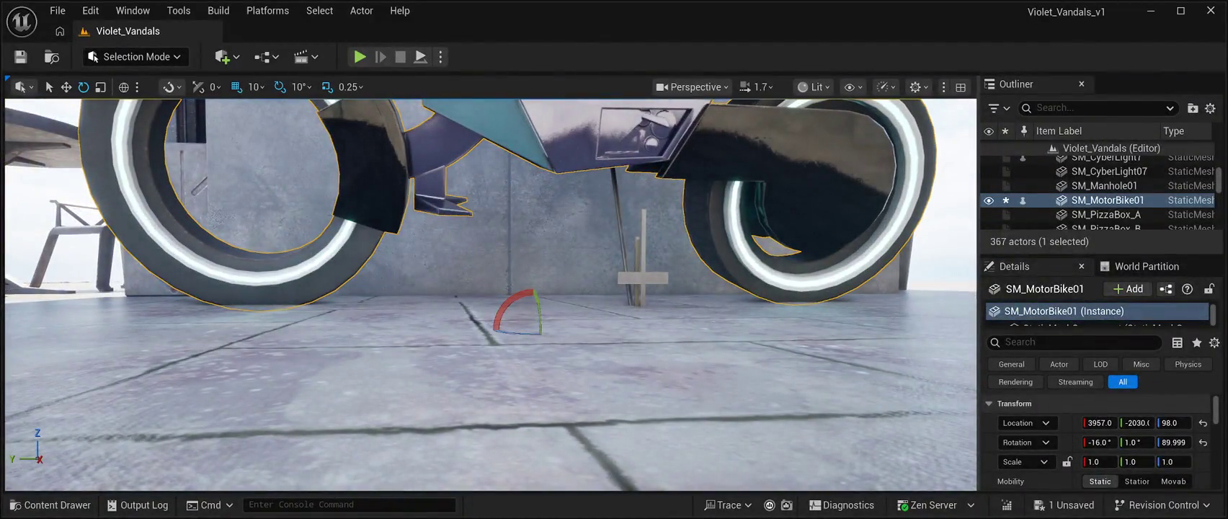
key(ctrl+s)
Step: Select the BP_Starfield_bgNebula_Free sky actor and start Play In Editor with Alt+P
click(1115, 162)
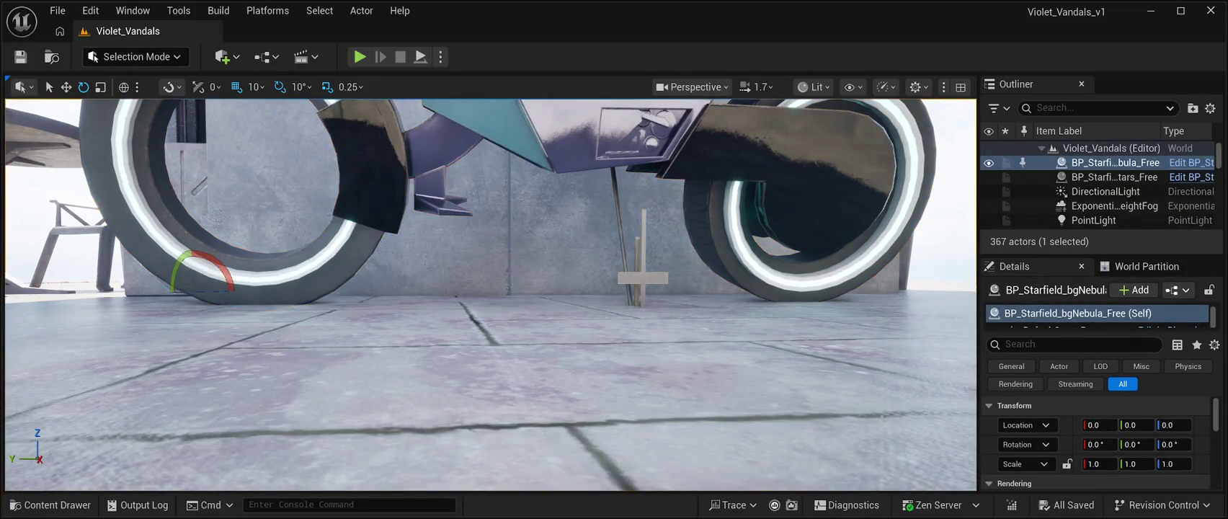
key(alt+p)
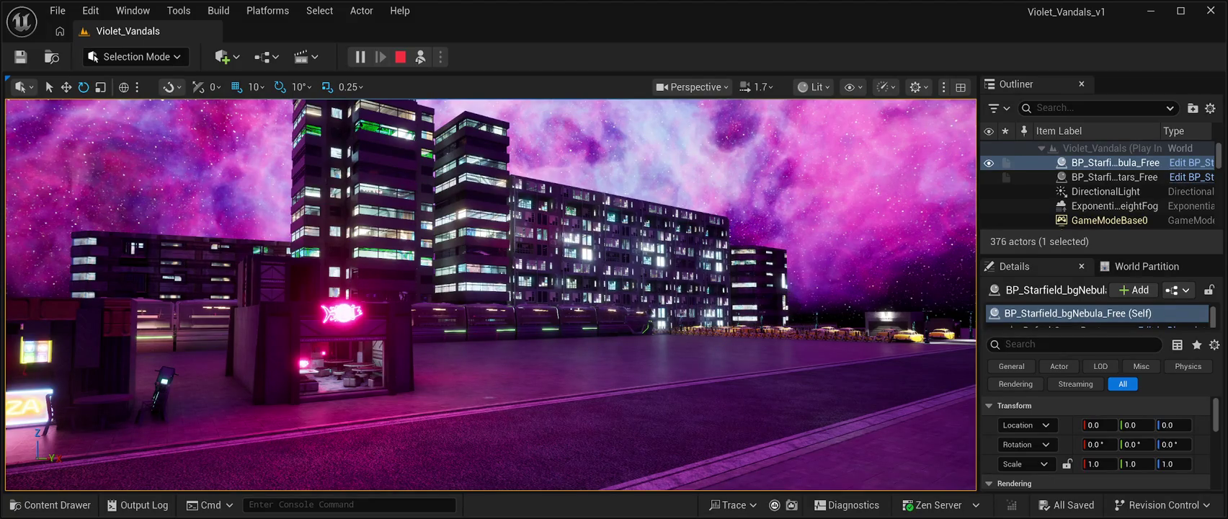
key(F11)
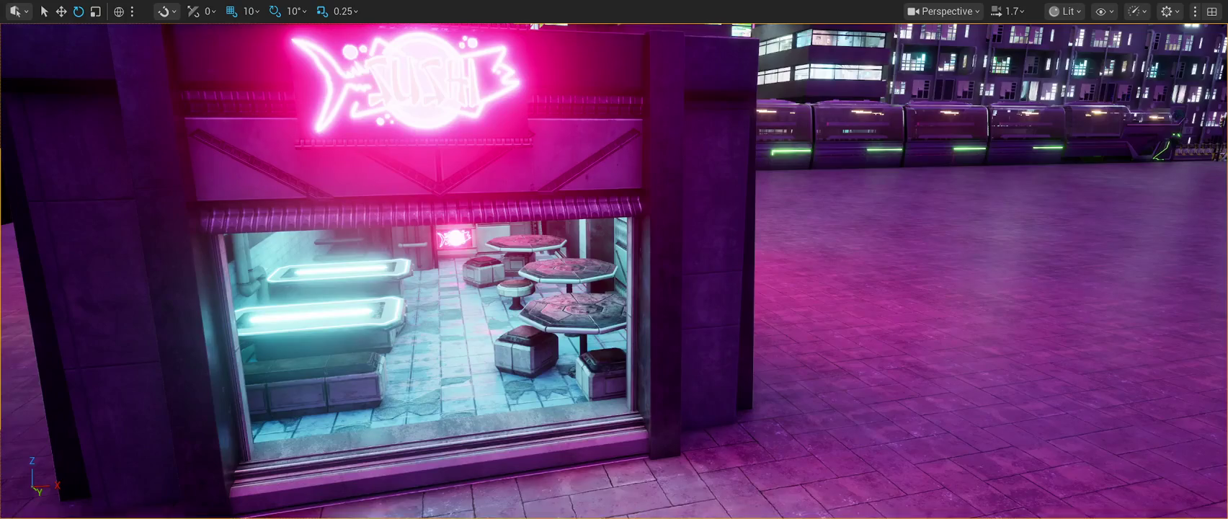
key(F11)
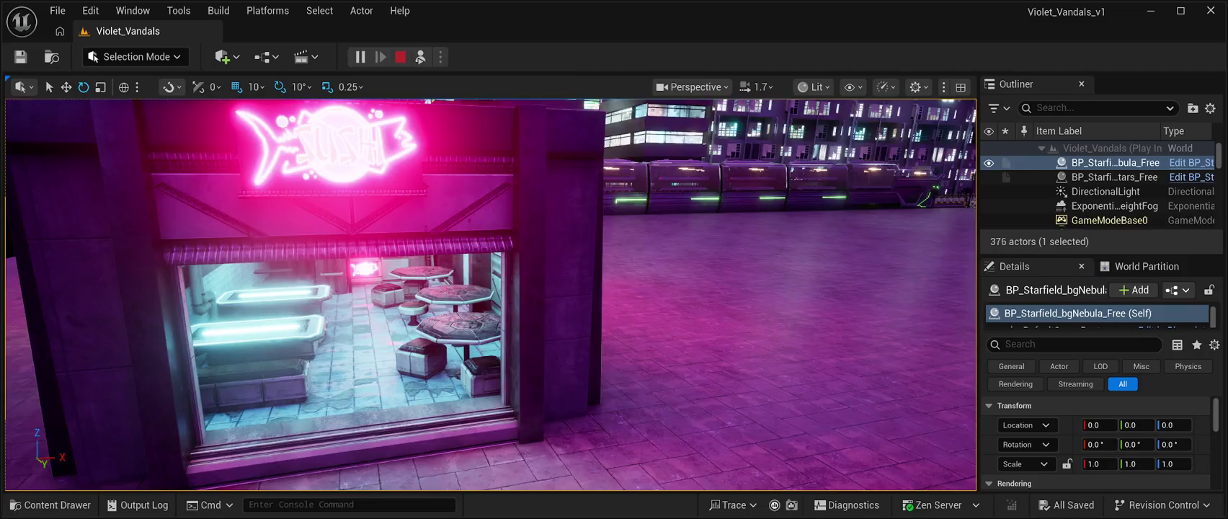
key(Escape)
key(Up)
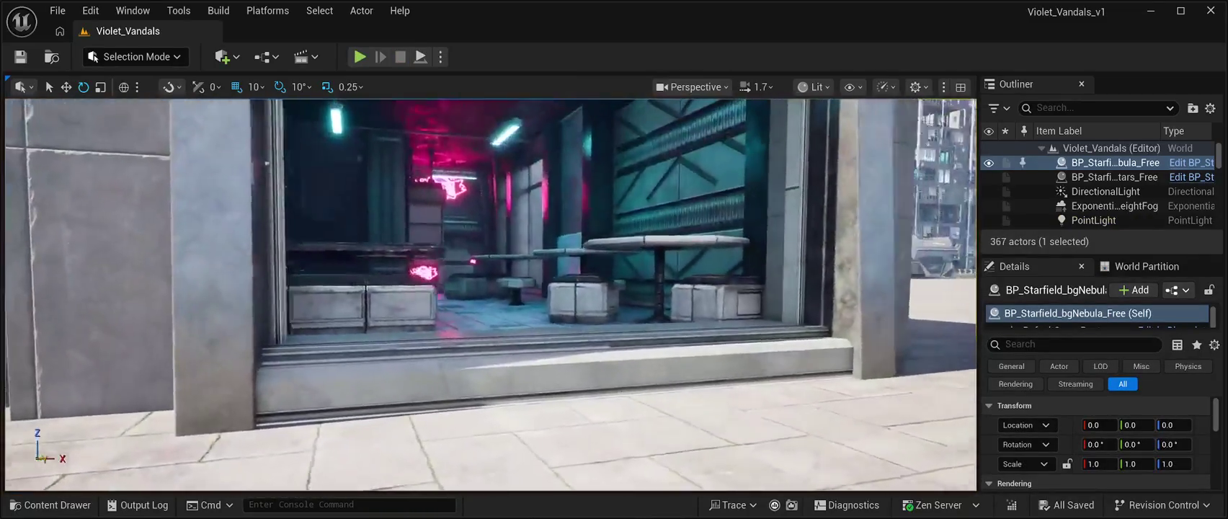
key(Down)
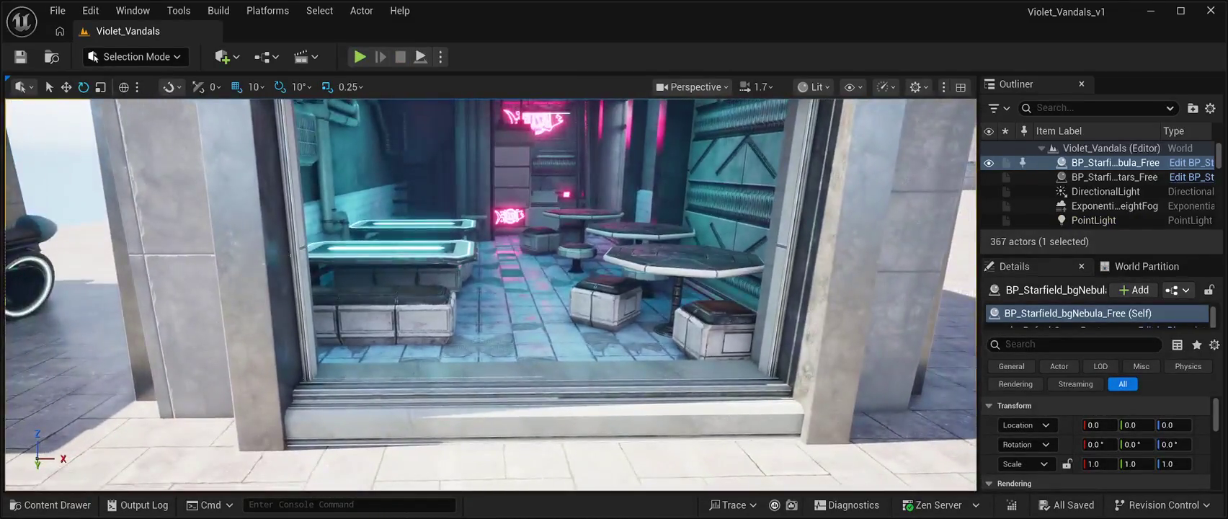
Step: Select the neon restaurant, back the view away, and show the CyberPunkMegapack Meshes folder
key(ctrl+space)
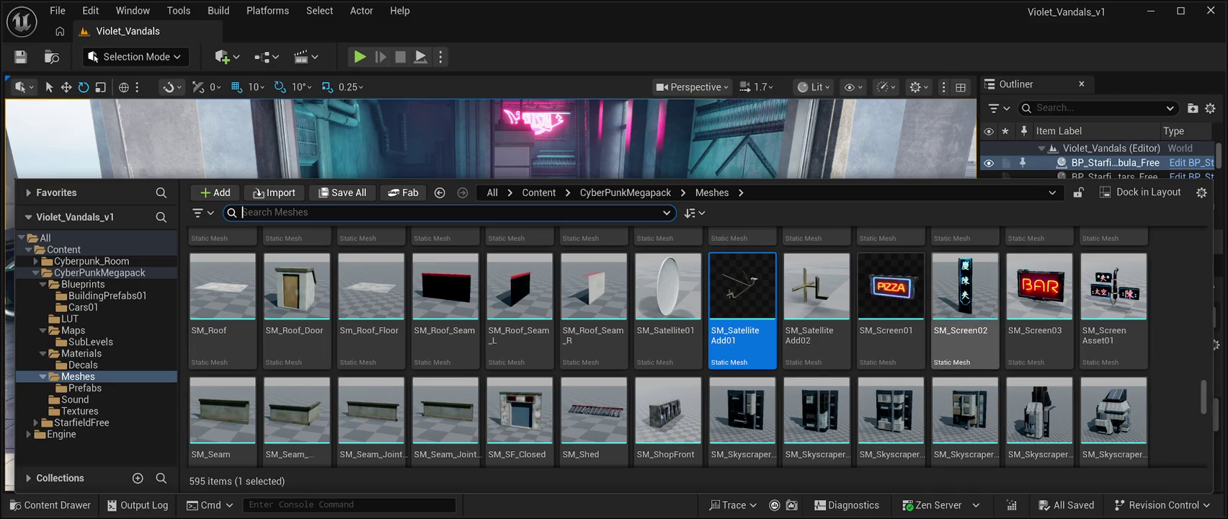
click(542, 109)
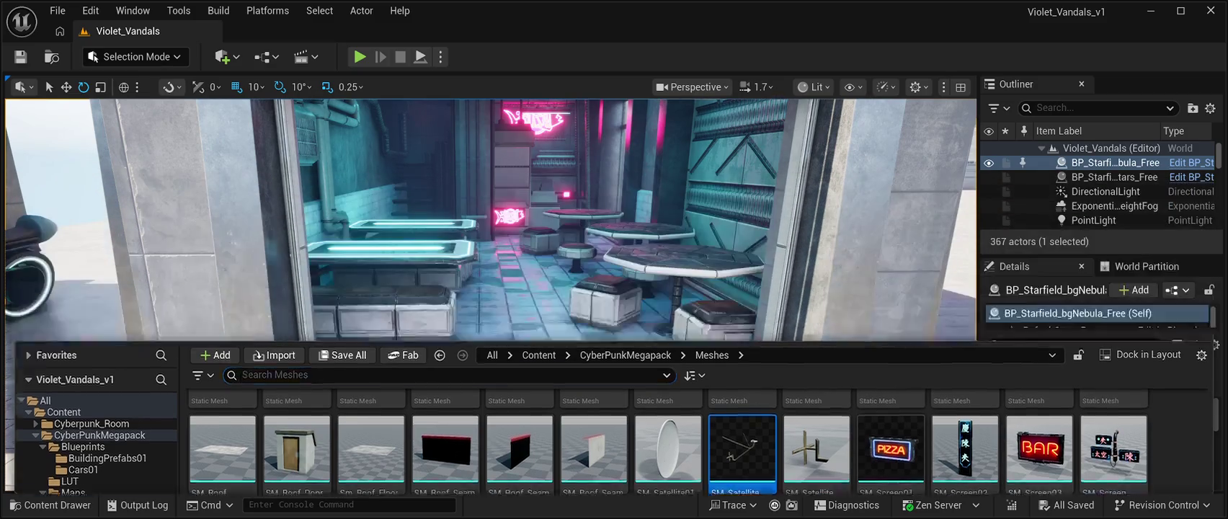
key(s)
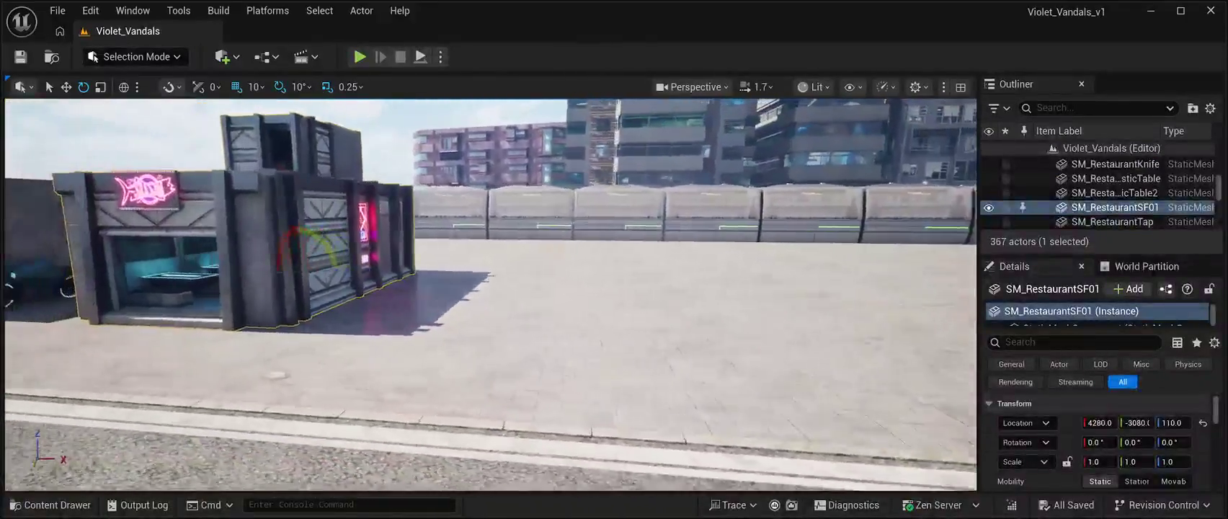
click(50, 504)
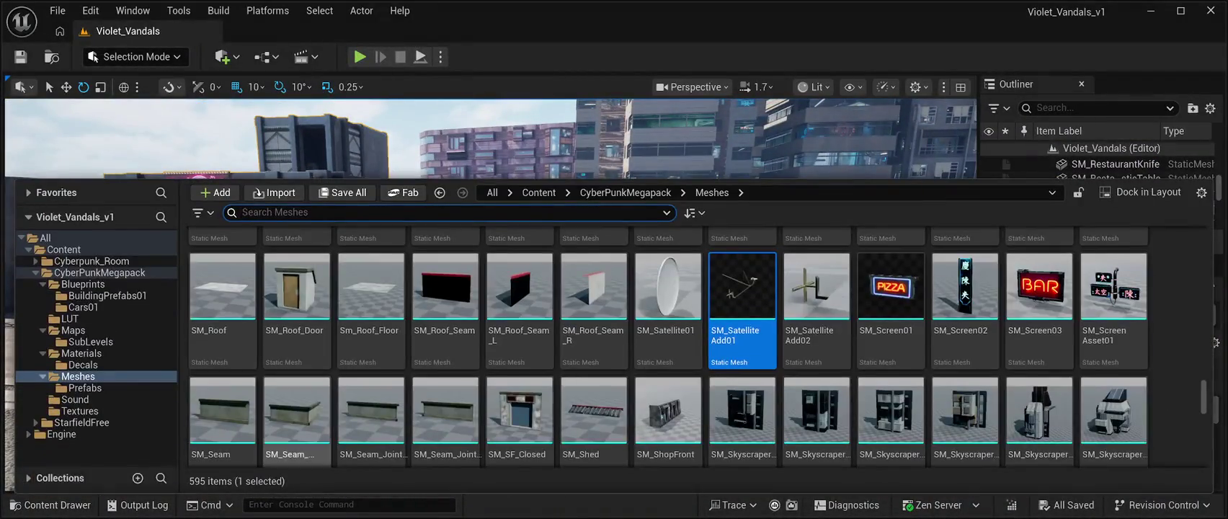
Step: Scroll the Meshes grid to the end and back up, then select SM_ShopFront
scroll(814, 302, down, 5)
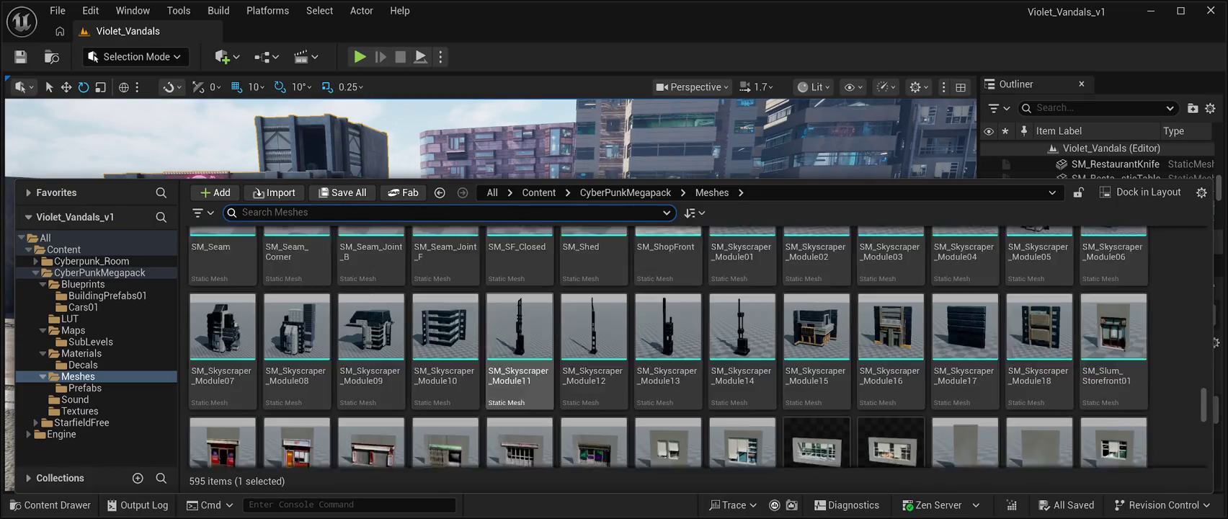
scroll(817, 310, down, 8)
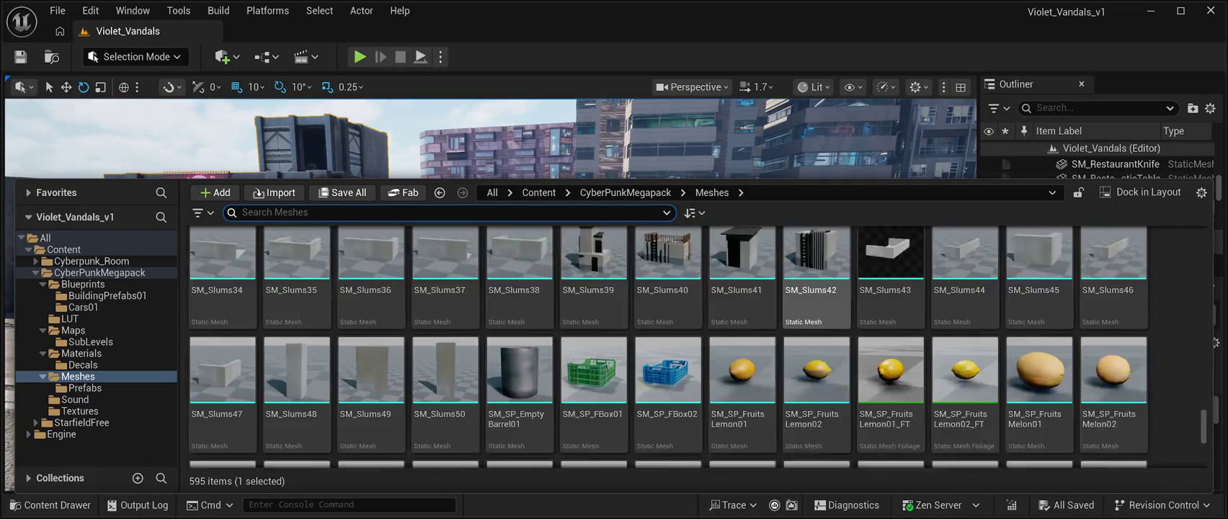
scroll(816, 332, down, 10)
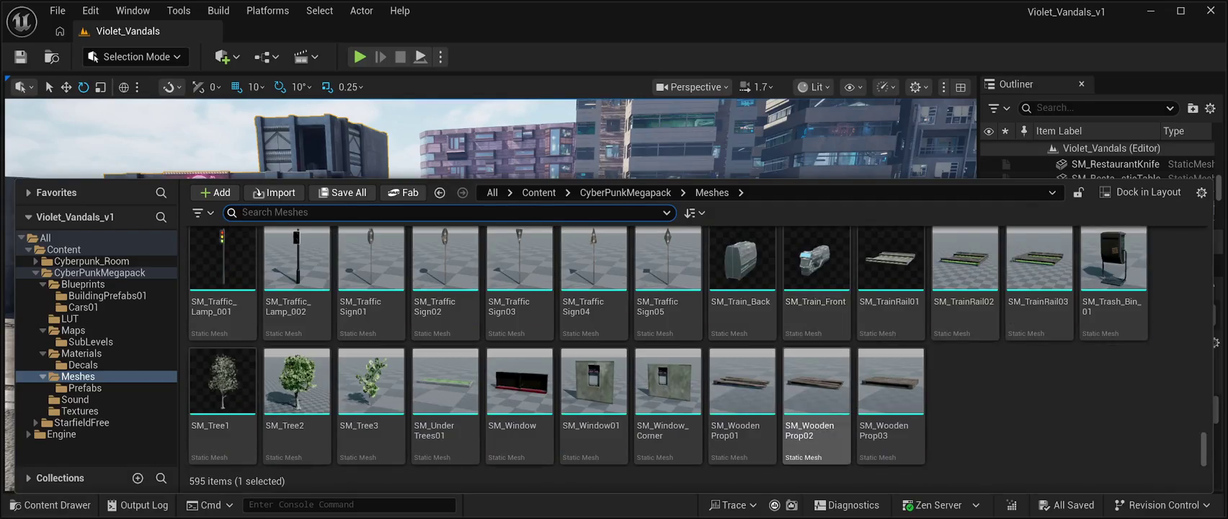
scroll(890, 288, up, 8)
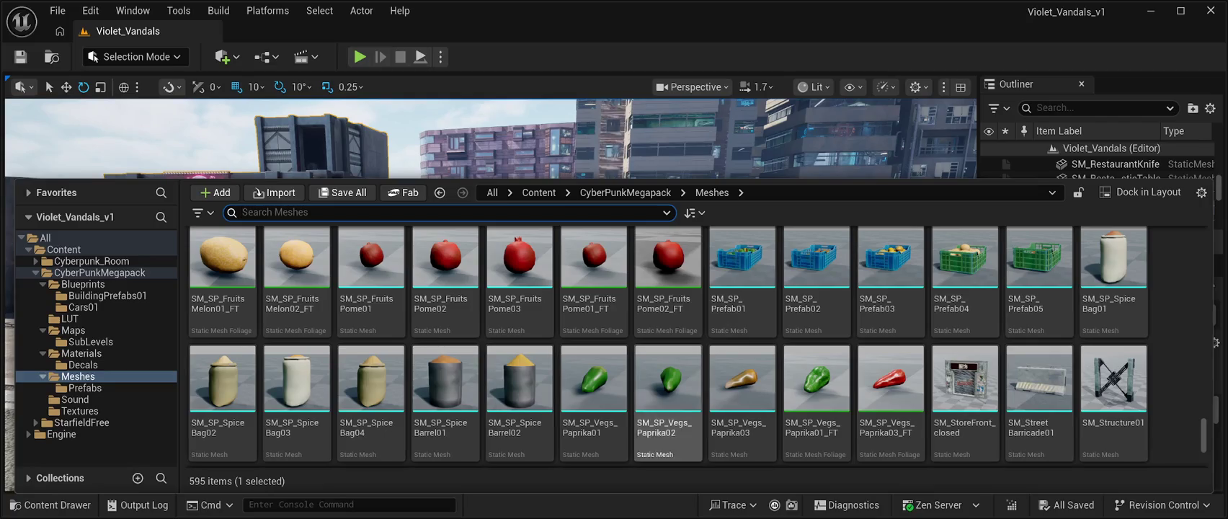
scroll(816, 310, up, 5)
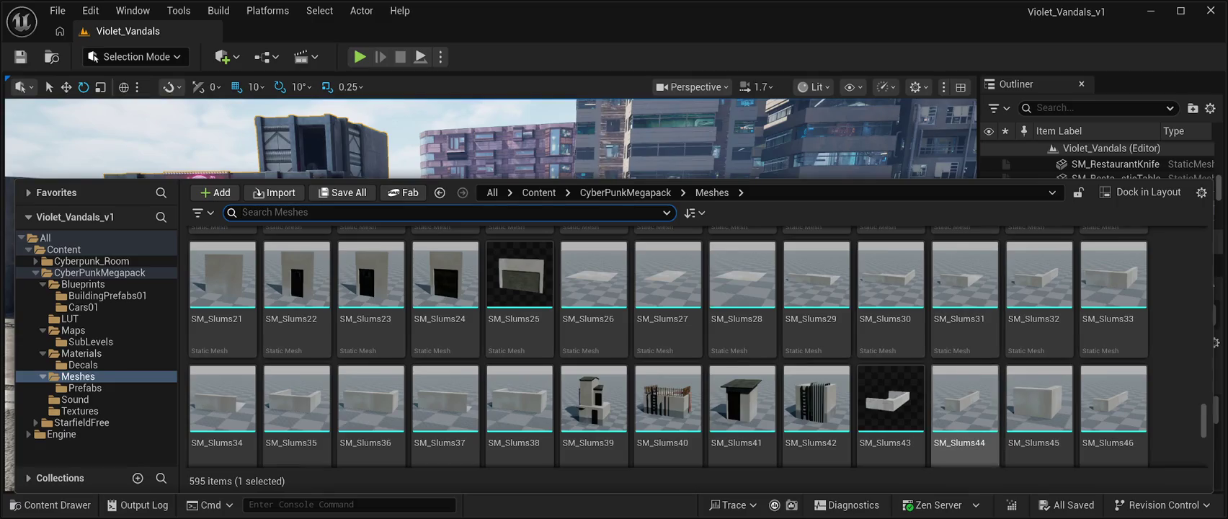
scroll(964, 404, up, 3)
scroll(1039, 360, up, 4)
scroll(891, 396, up, 1)
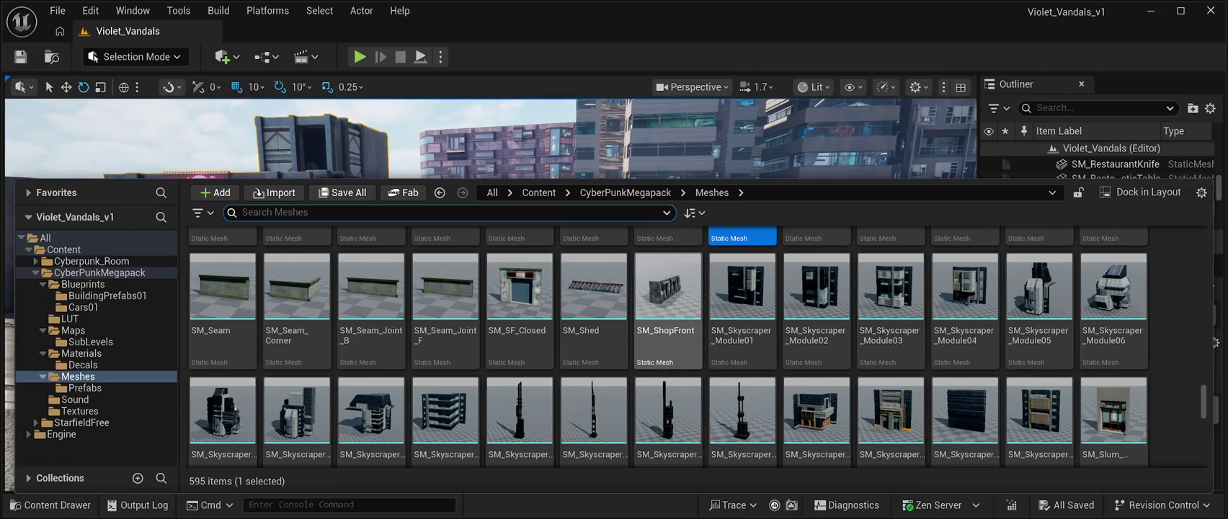
click(668, 310)
Step: Place SM_ShopFront in the level and rotate it about 90° on Z
mouse_move(668, 433)
mouse_down()
mouse_move(658, 249)
mouse_move(619, 274)
mouse_up()
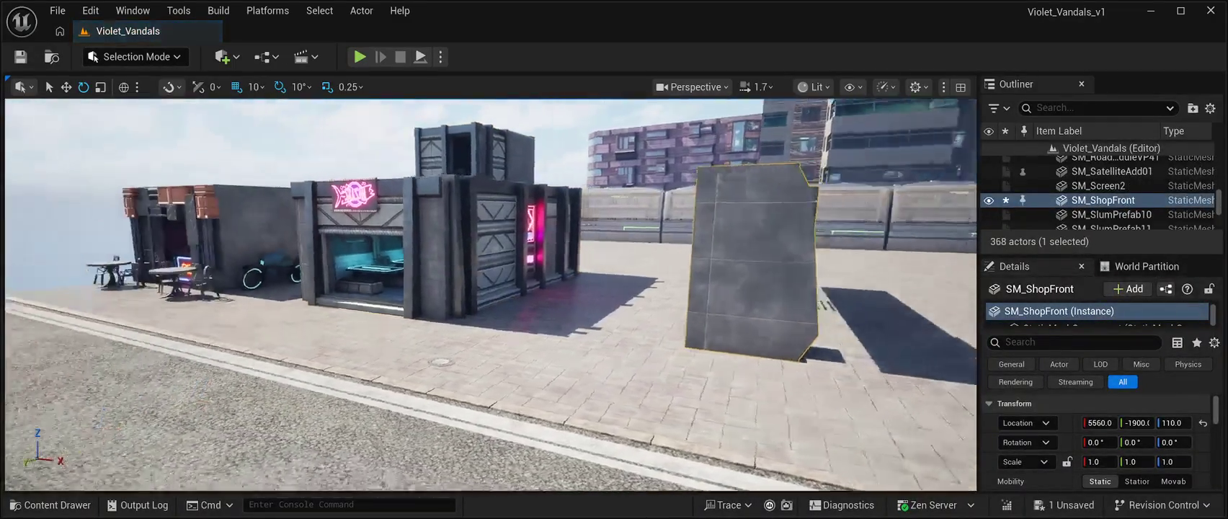
key(f)
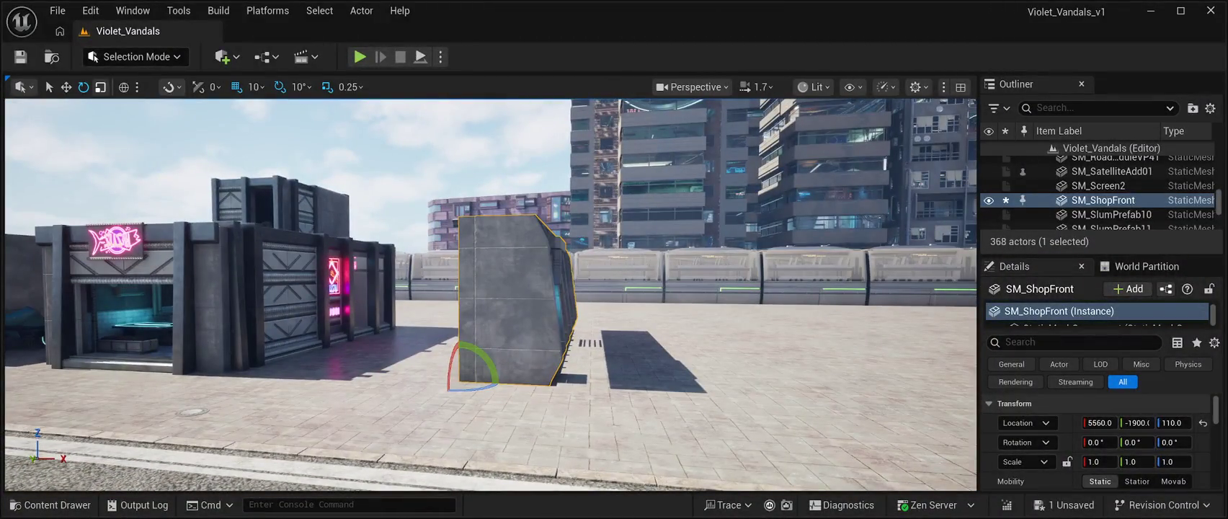
mouse_move(490, 380)
mouse_down()
mouse_move(576, 380)
mouse_move(562, 380)
mouse_up()
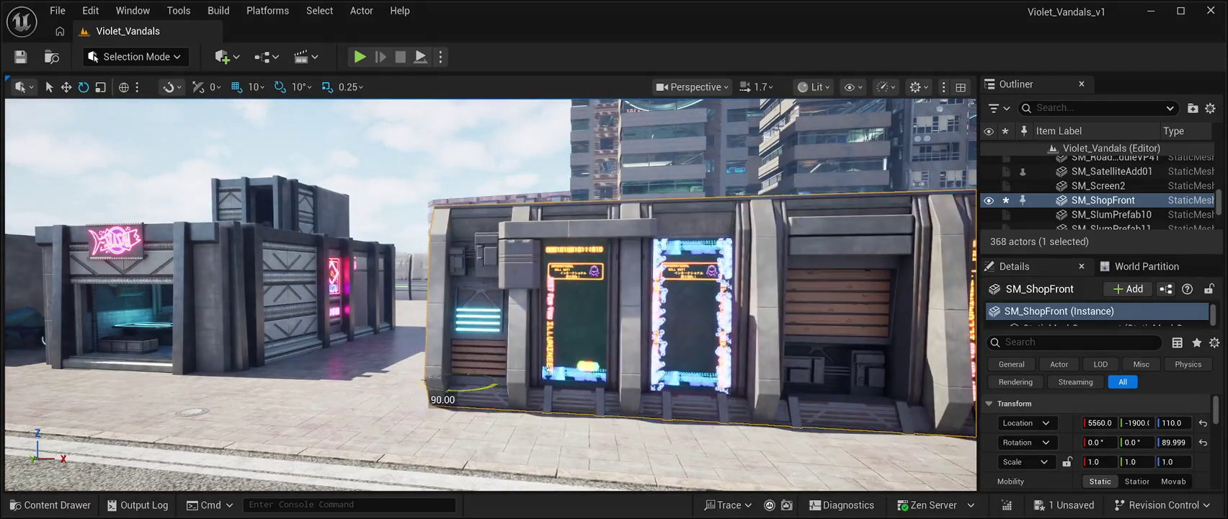
scroll(490, 295, up, 6)
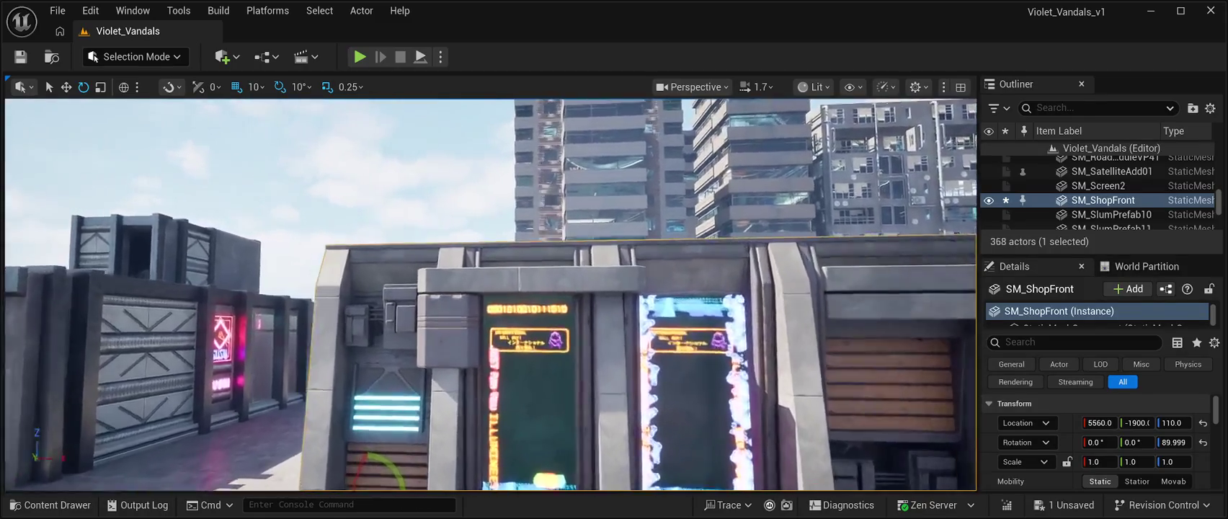
scroll(490, 295, down, 10)
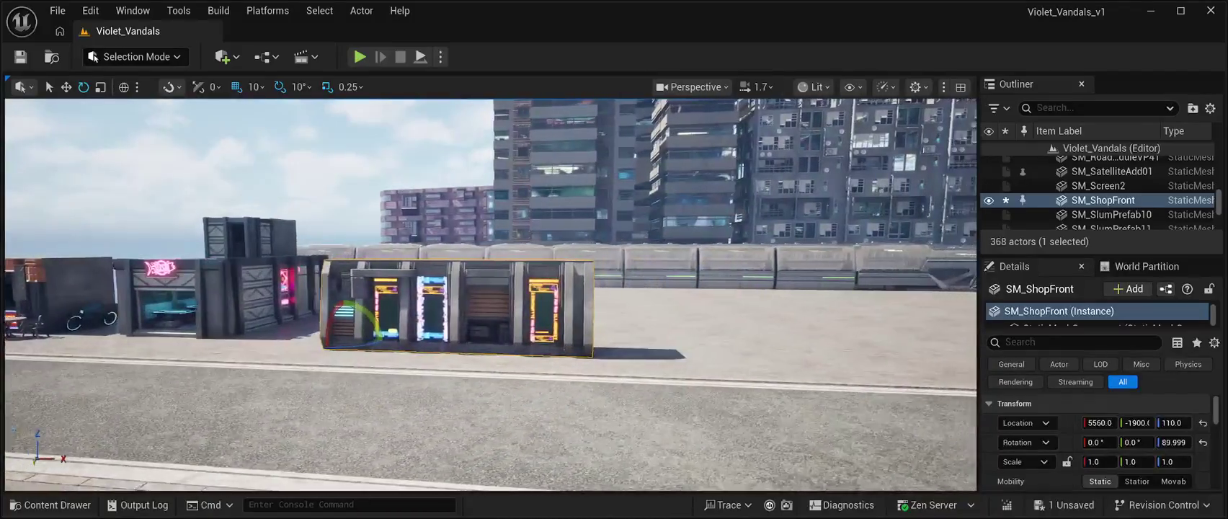
drag(490, 296, 490, 296)
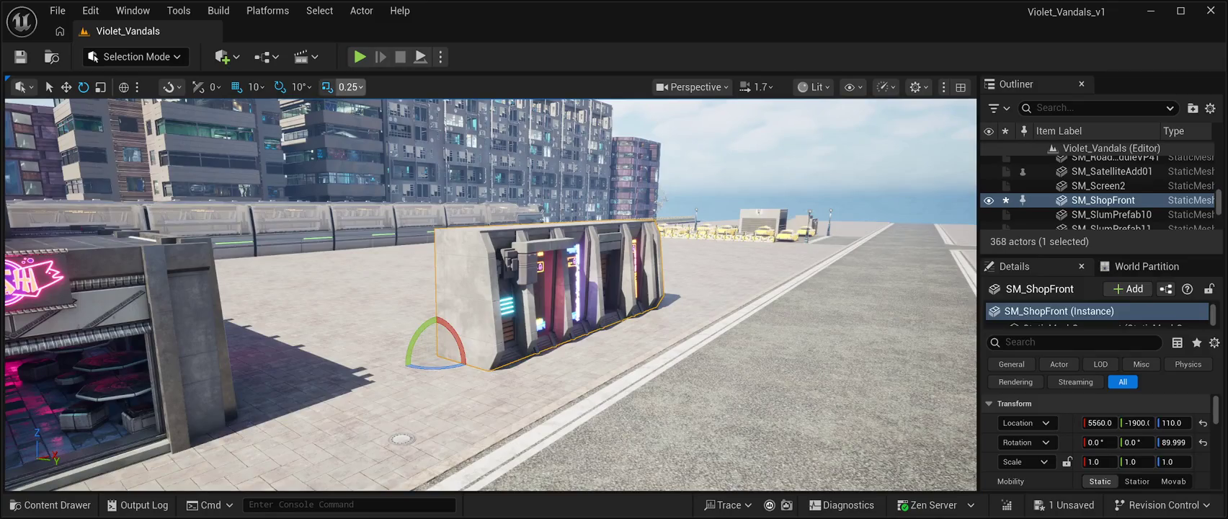
Step: Move the shop front right beside the neon sushi restaurant along the street
click(66, 87)
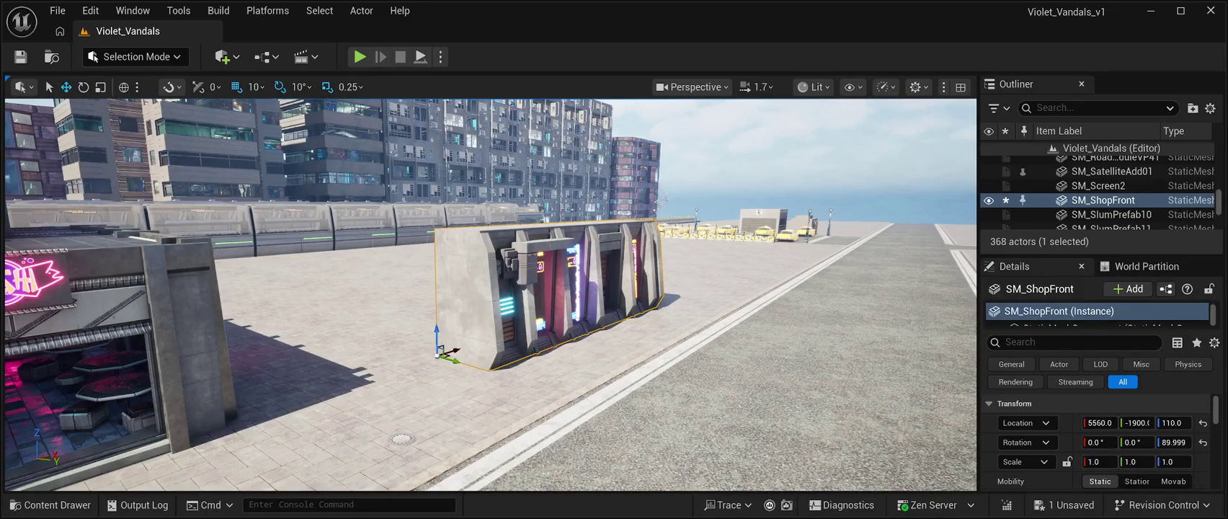
drag(450, 360, 407, 346)
key(f)
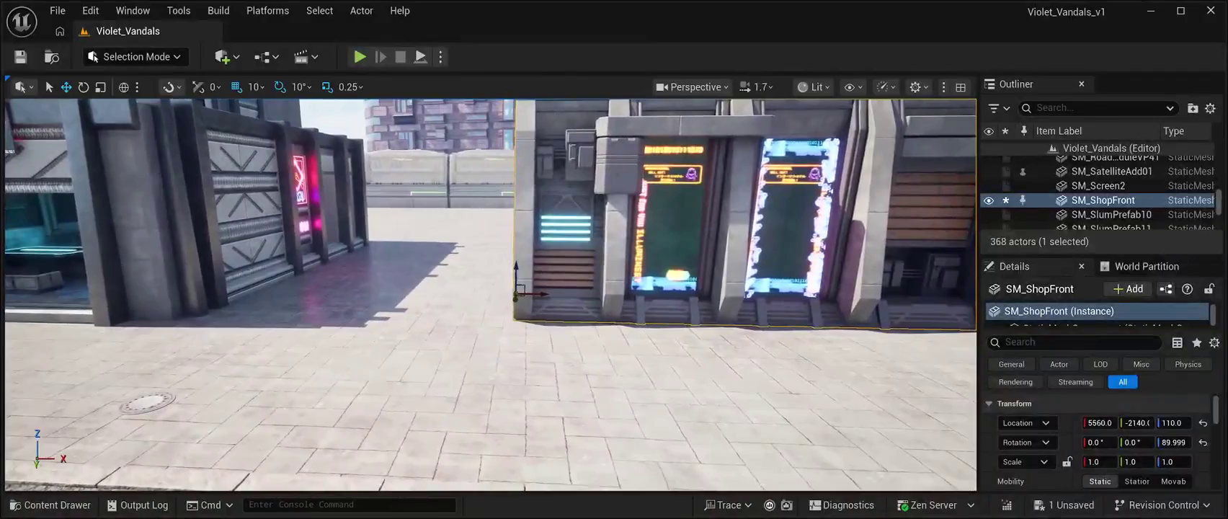
drag(533, 293, 461, 290)
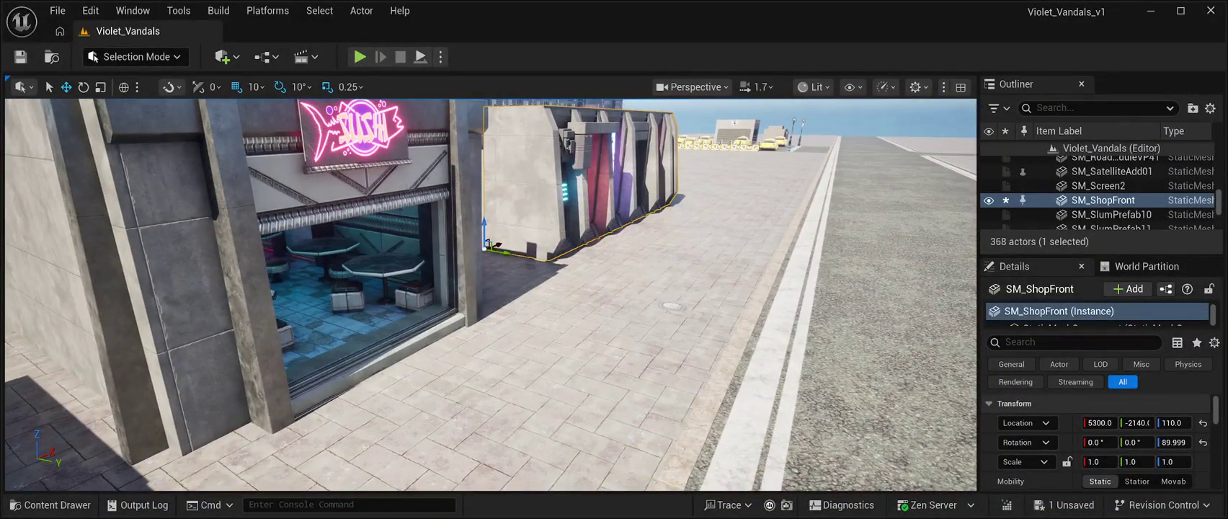
drag(505, 251, 512, 252)
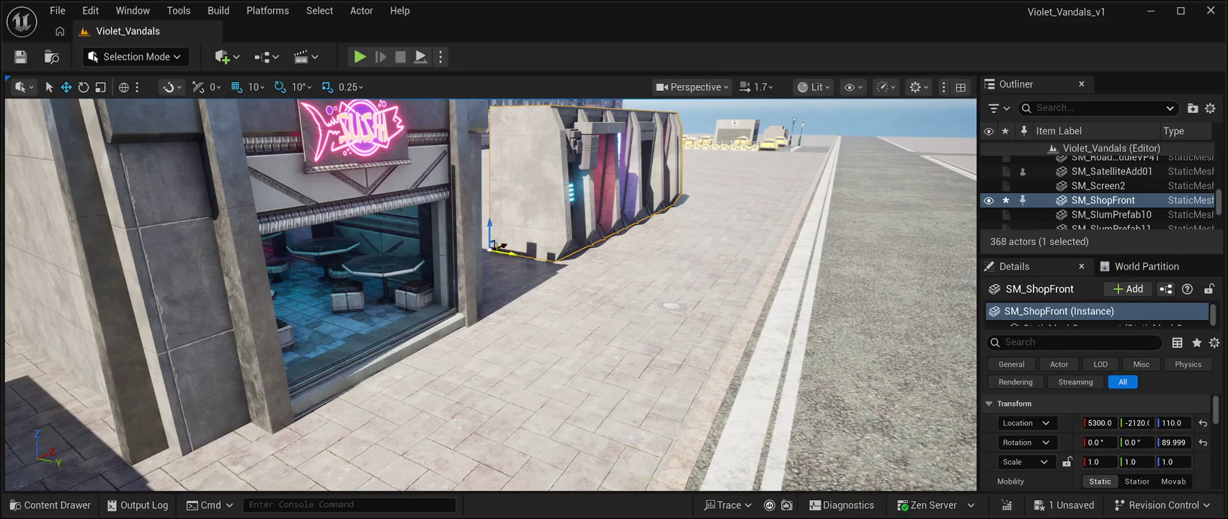
key(f)
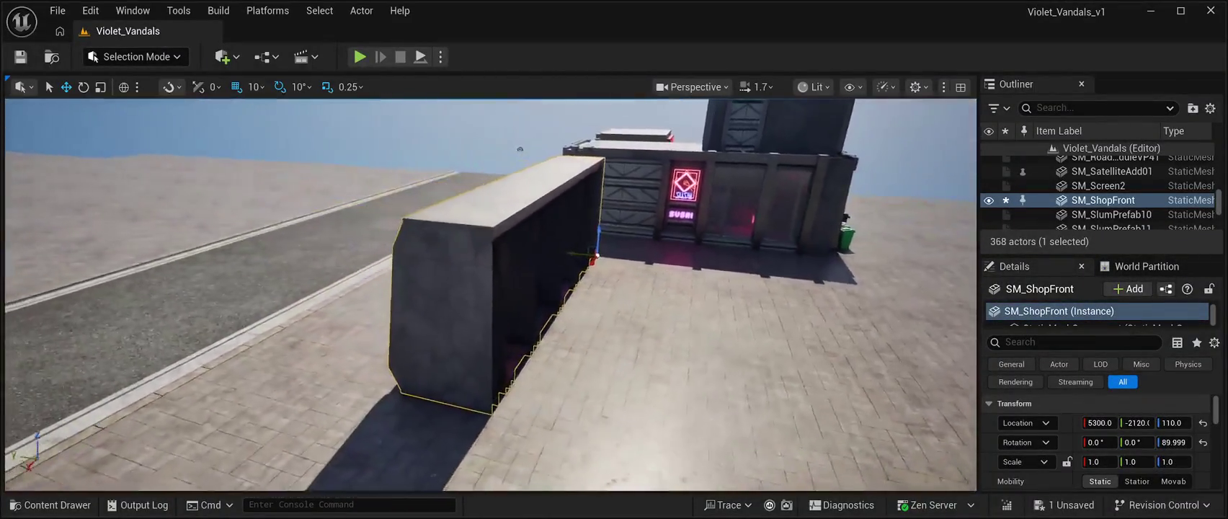
key(ctrl+space)
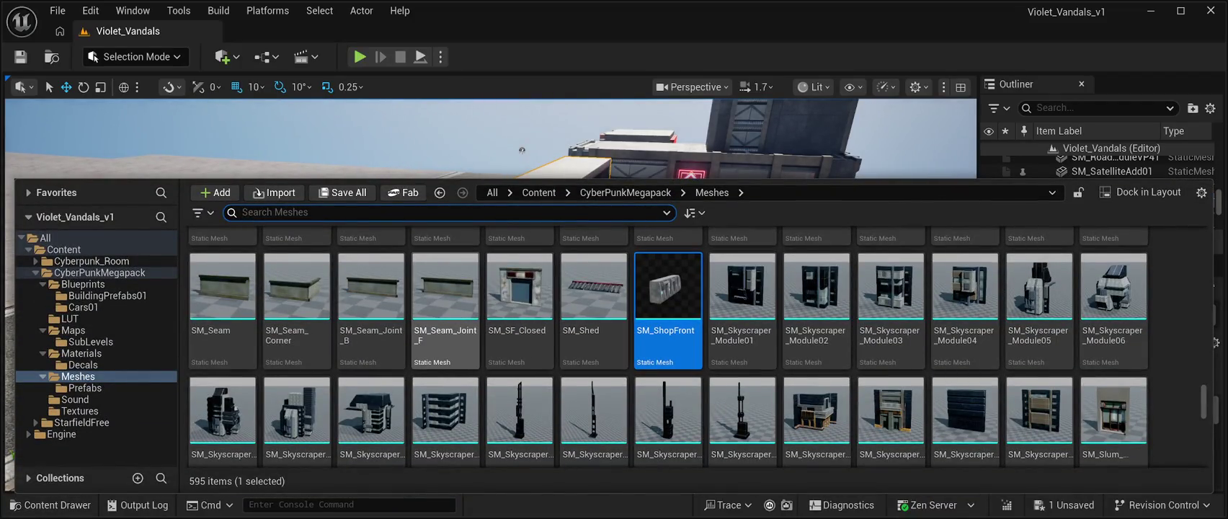
Step: Place a trial SM_Seam_Joint_F piece near the shop front, raise it to Z 200, then delete it
scroll(890, 346, up, 2)
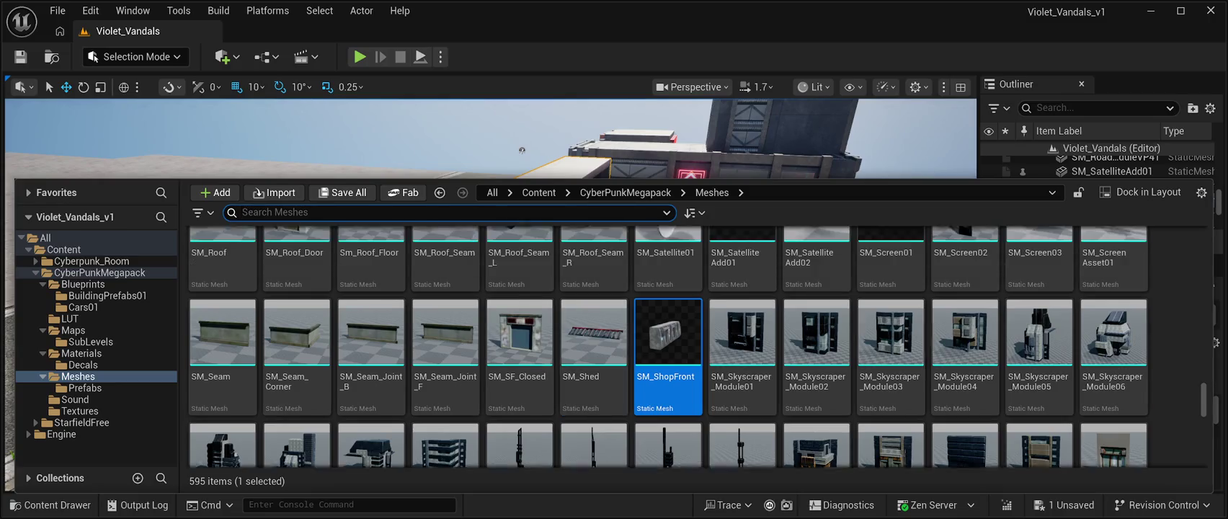
scroll(817, 339, down, 1)
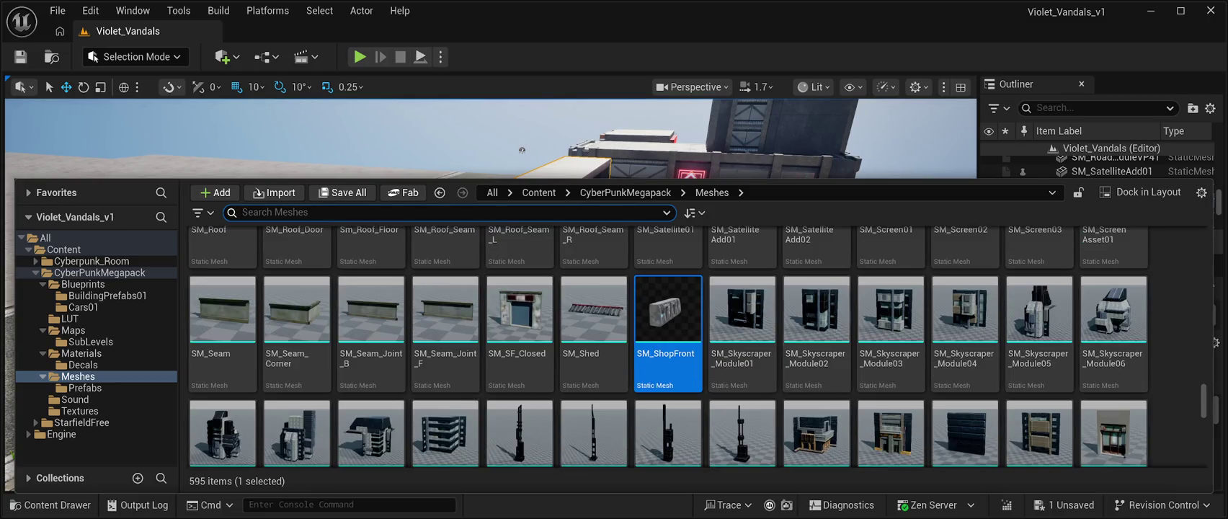
click(444, 331)
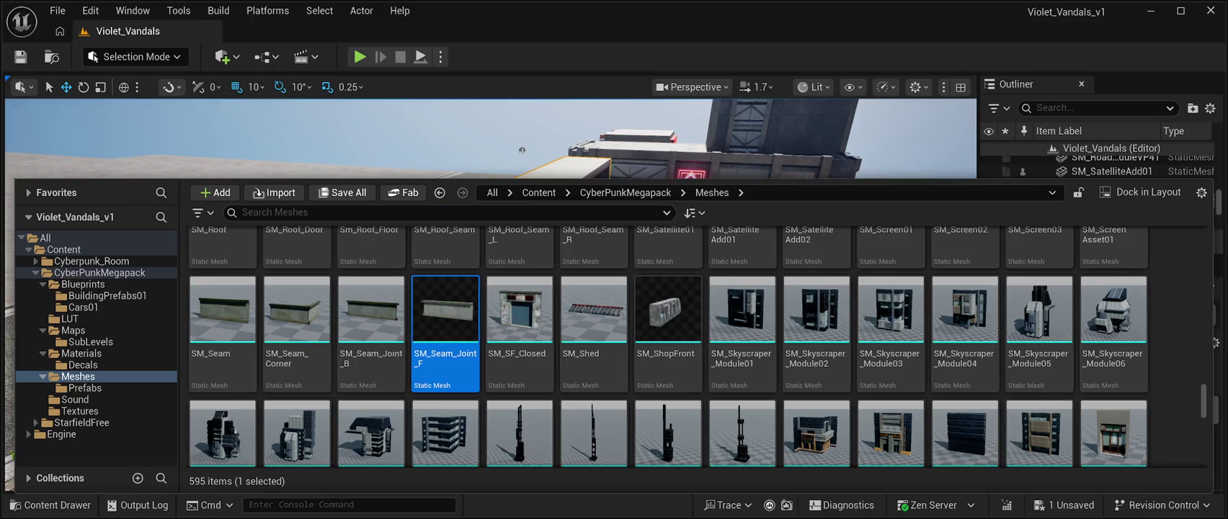
key(ctrl+space)
drag(858, 346, 667, 346)
key(f)
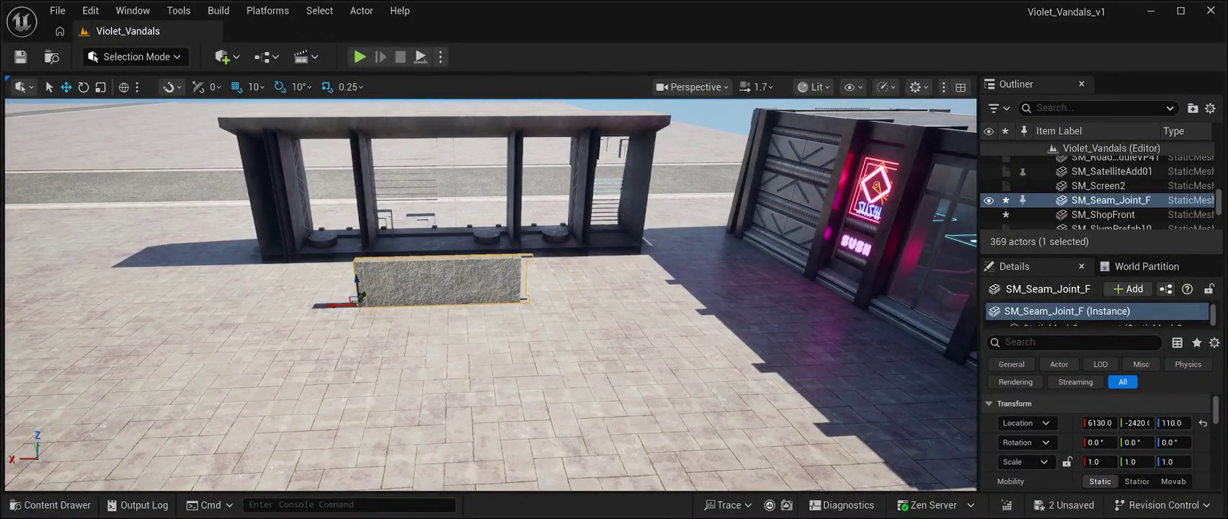
mouse_move(358, 279)
mouse_down()
mouse_move(354, 245)
mouse_move(576, 252)
mouse_move(403, 253)
mouse_up()
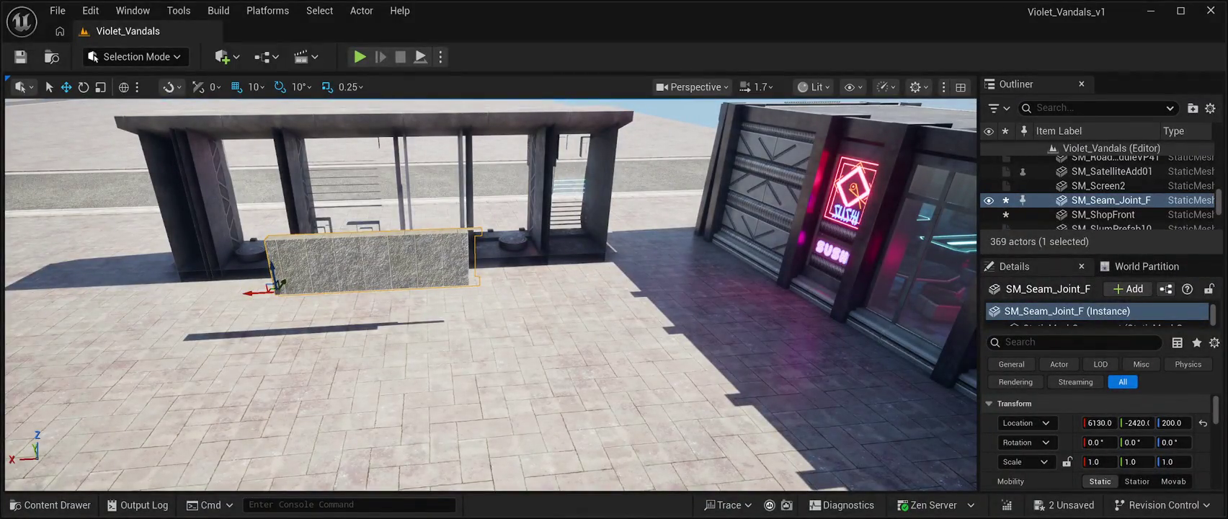
key(Delete)
drag(403, 252, 274, 252)
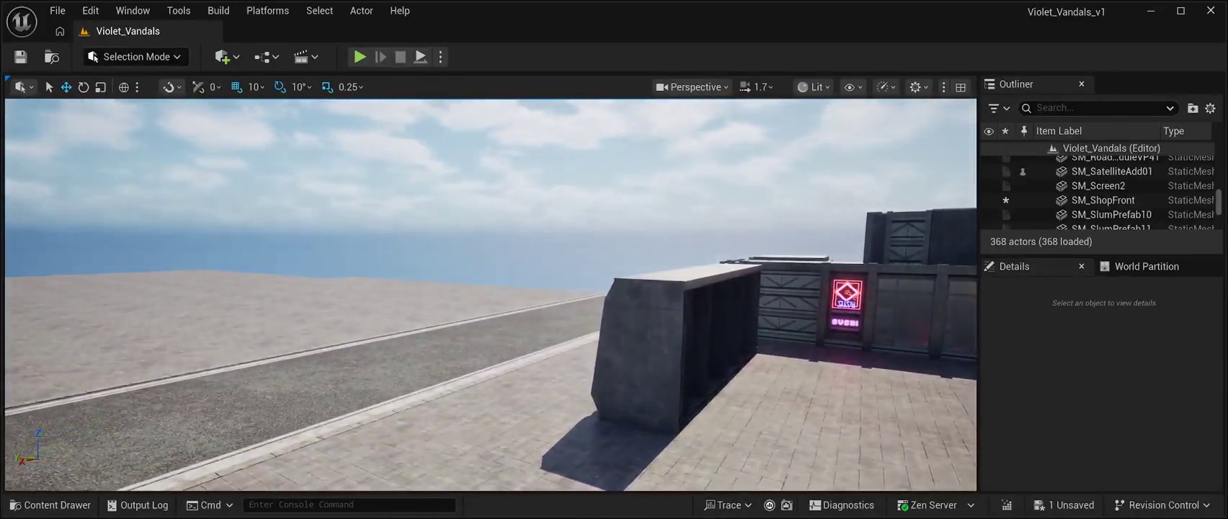
click(51, 505)
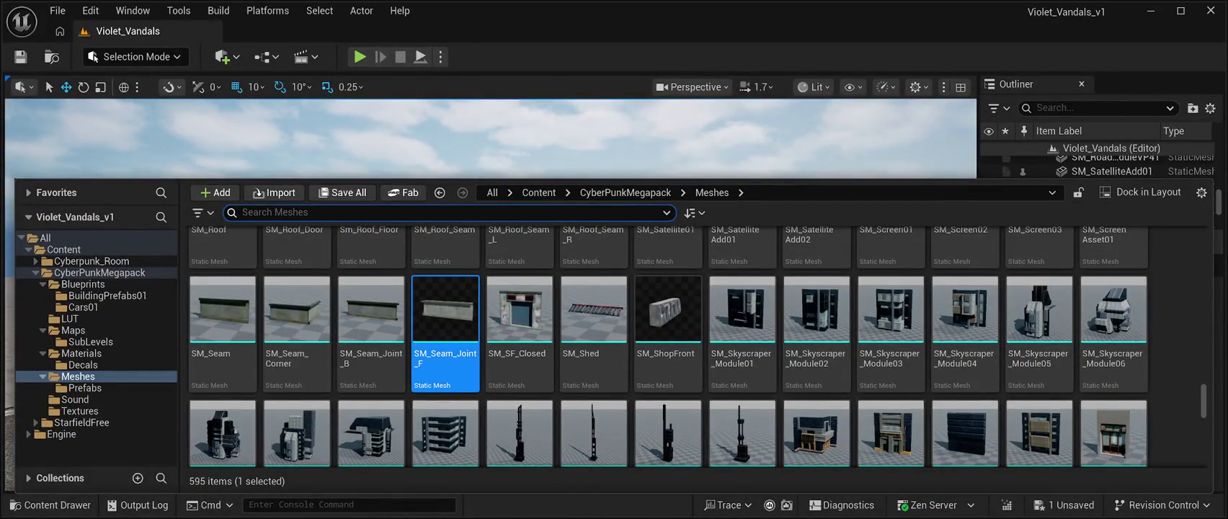
scroll(593, 346, up, 1)
scroll(742, 310, down, 1)
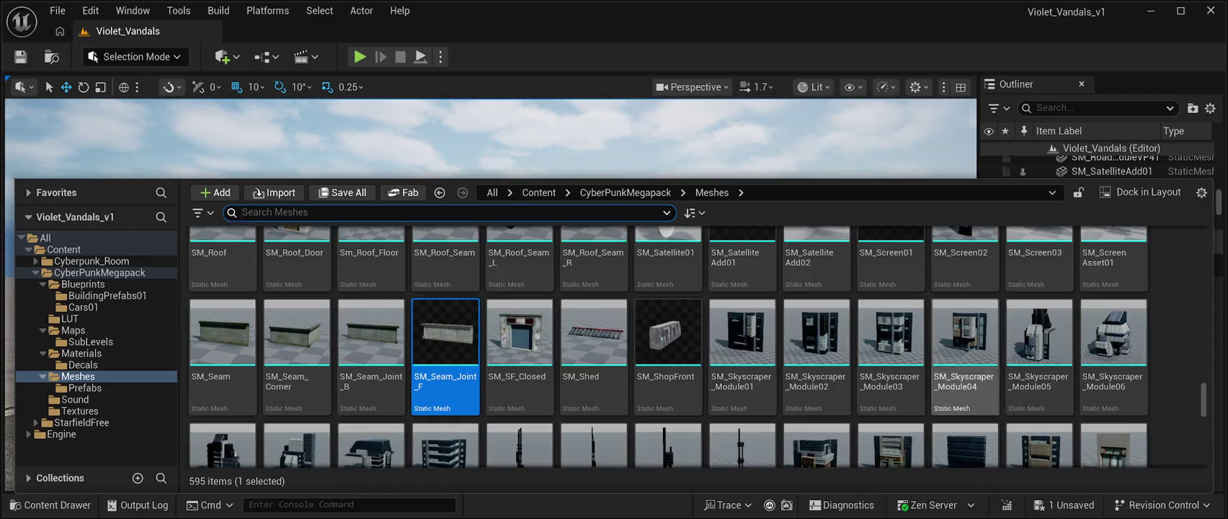
scroll(742, 310, down, 1)
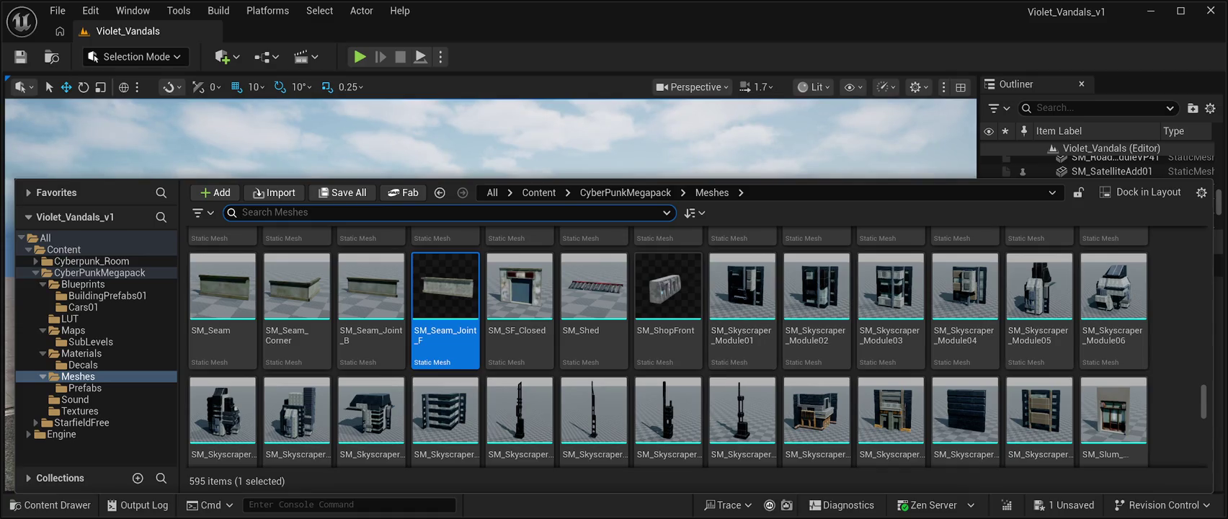
scroll(742, 310, down, 1)
scroll(742, 310, up, 2)
scroll(668, 360, up, 3)
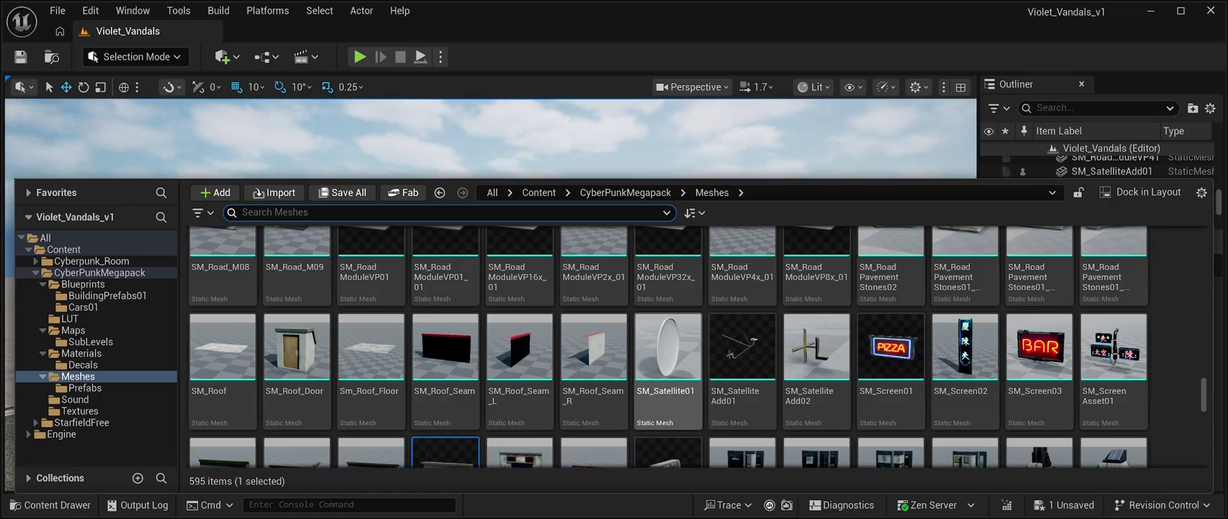
scroll(817, 346, up, 2)
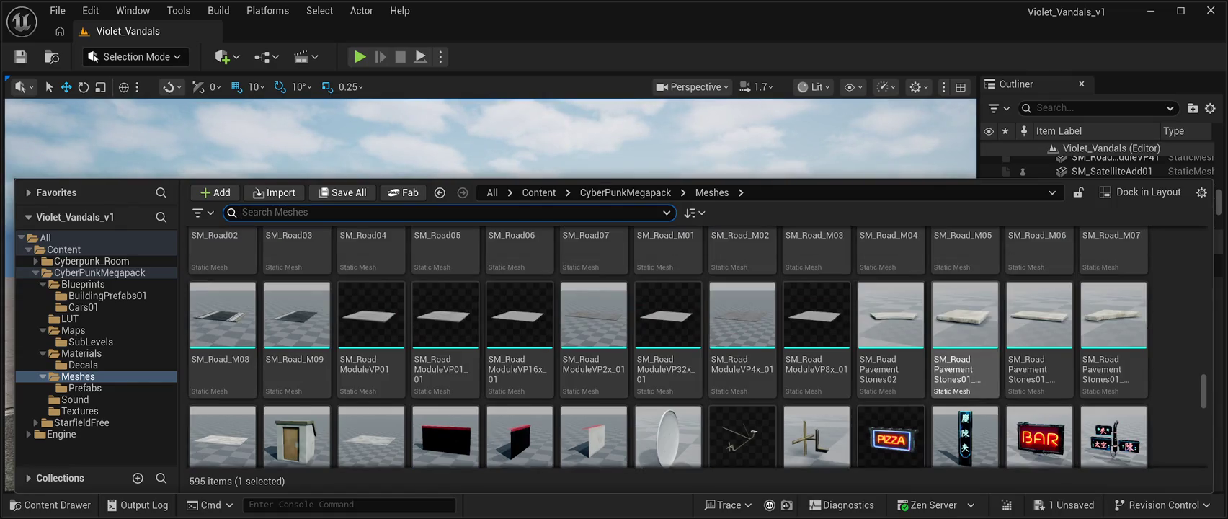
scroll(964, 339, down, 5)
scroll(816, 346, up, 2)
scroll(742, 324, down, 3)
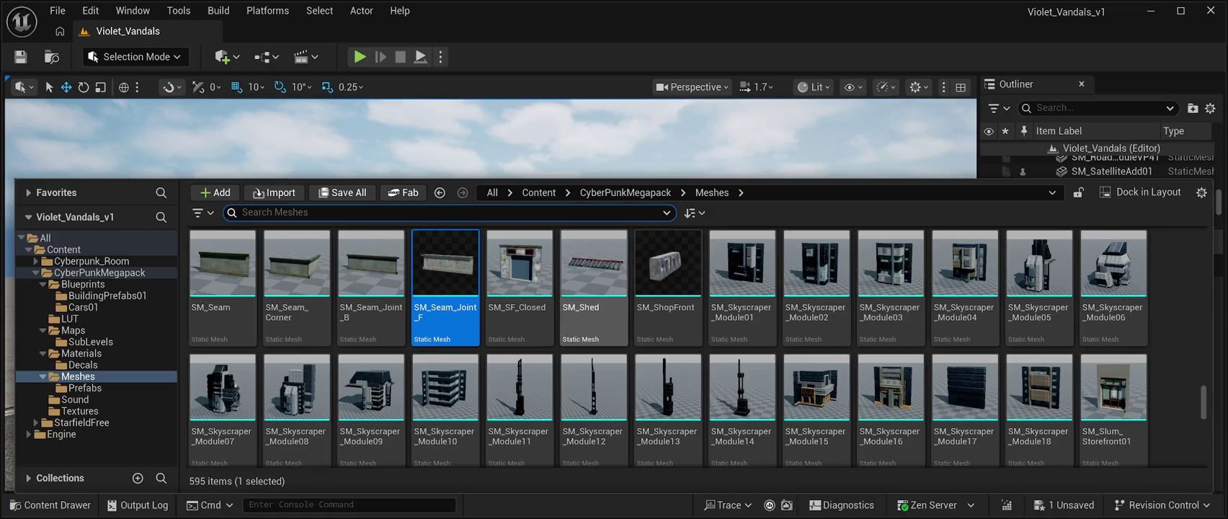
scroll(593, 288, up, 3)
scroll(817, 374, up, 4)
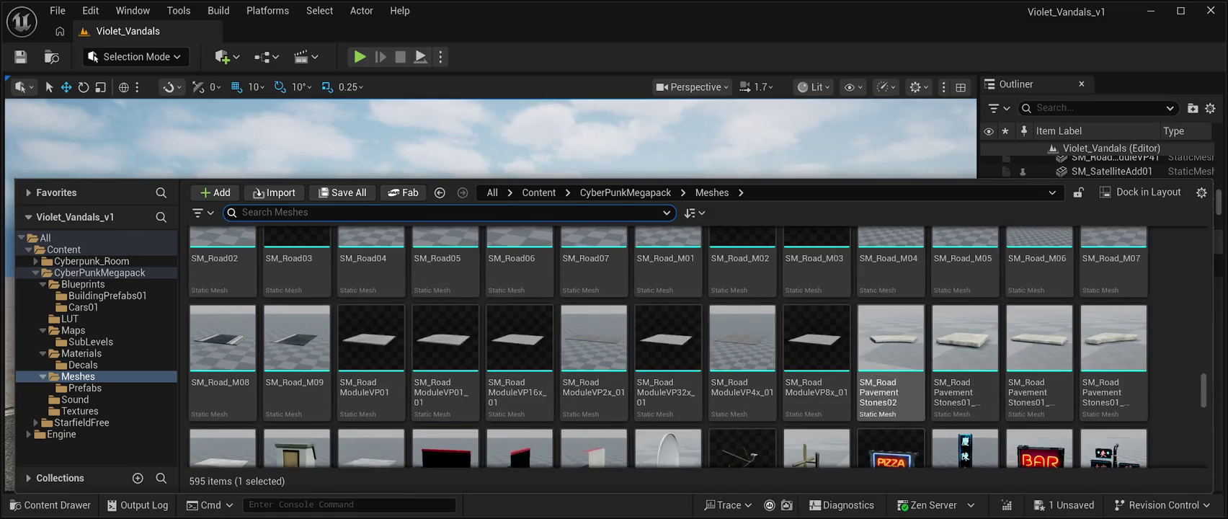
scroll(816, 360, down, 8)
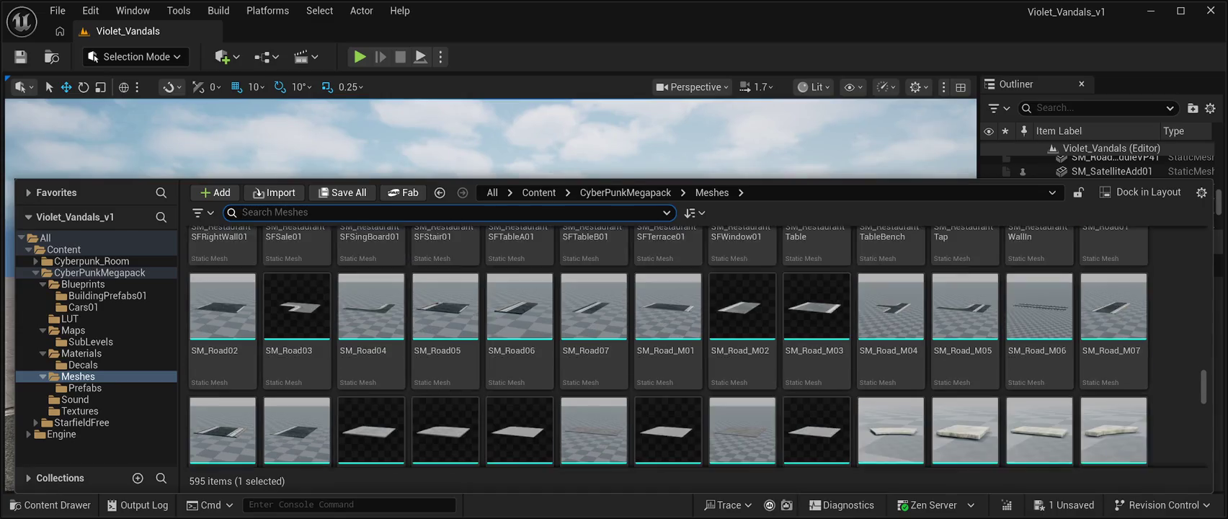
scroll(816, 317, down, 6)
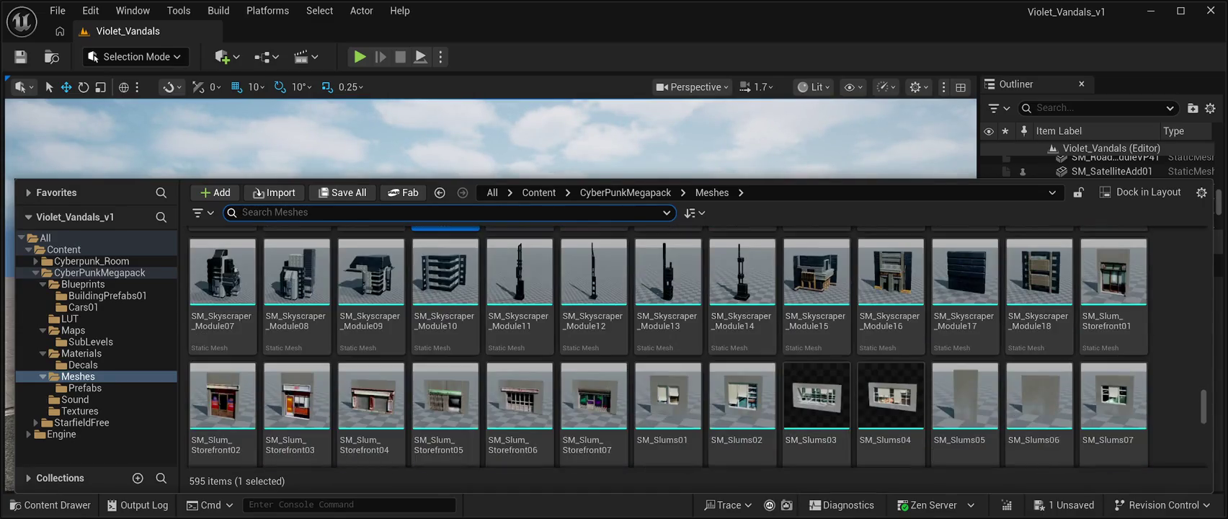
scroll(666, 324, up, 1)
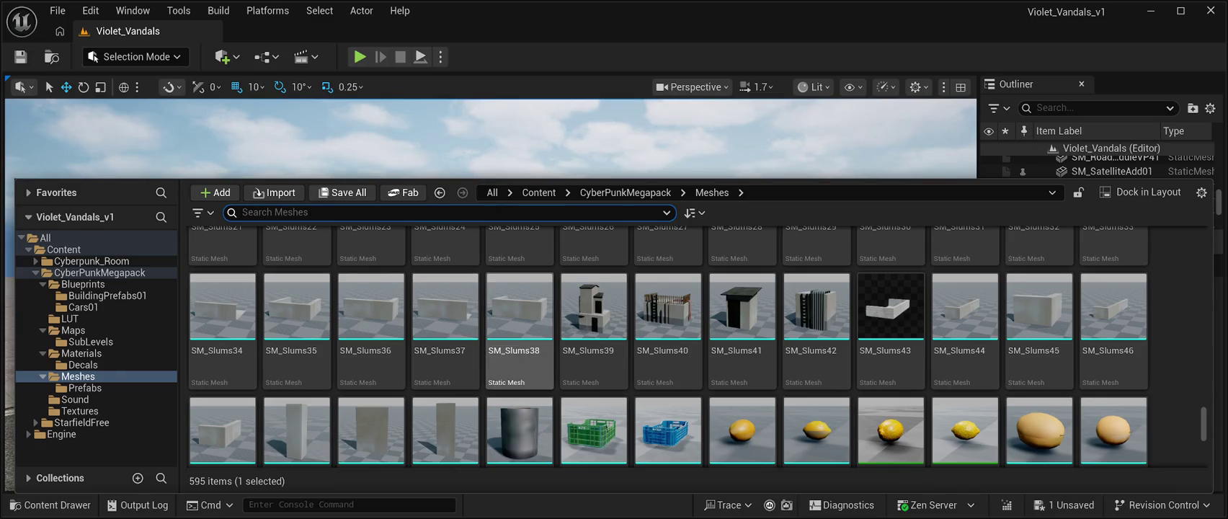
click(296, 317)
Step: Place SM_Slums35 on the pavement beside the long wall, inspect it, then delete it
mouse_move(297, 318)
mouse_down()
mouse_move(205, 141)
mouse_move(206, 216)
mouse_move(478, 333)
mouse_move(466, 353)
mouse_move(692, 447)
mouse_move(872, 427)
mouse_move(941, 405)
mouse_up()
key(f)
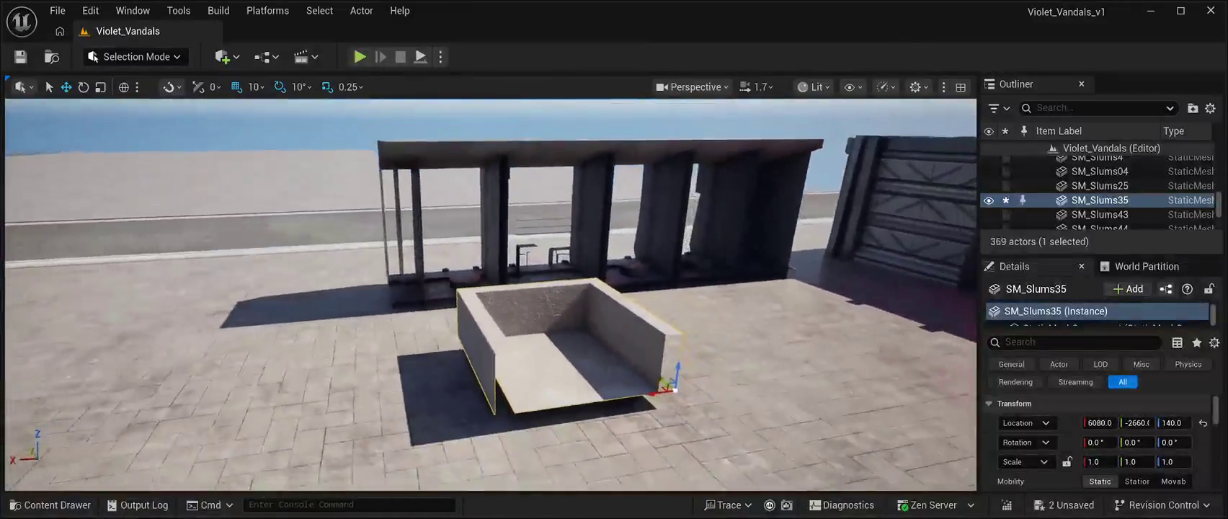
drag(490, 295, 375, 298)
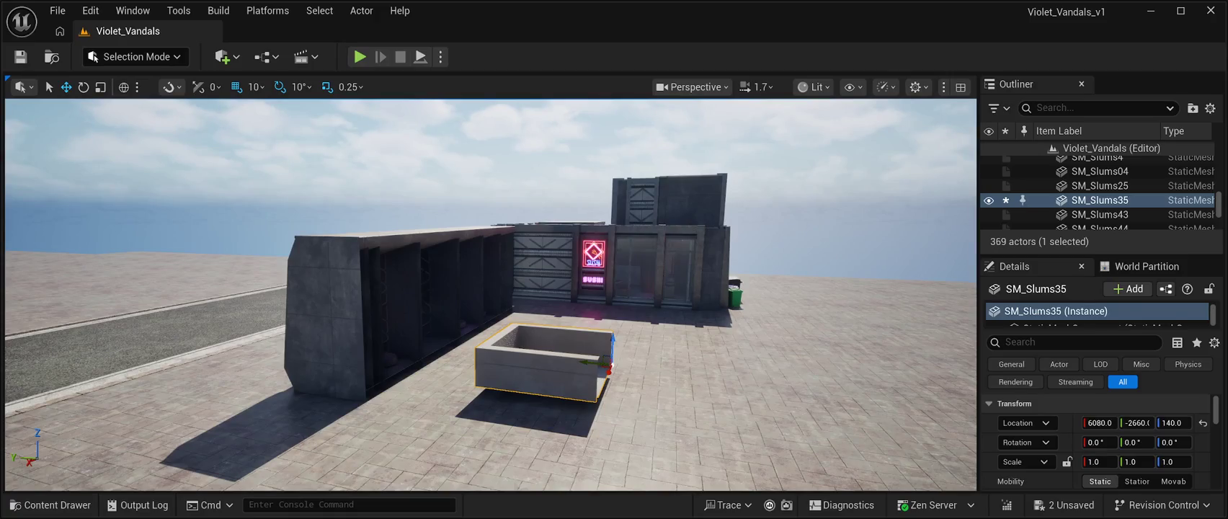
key(Delete)
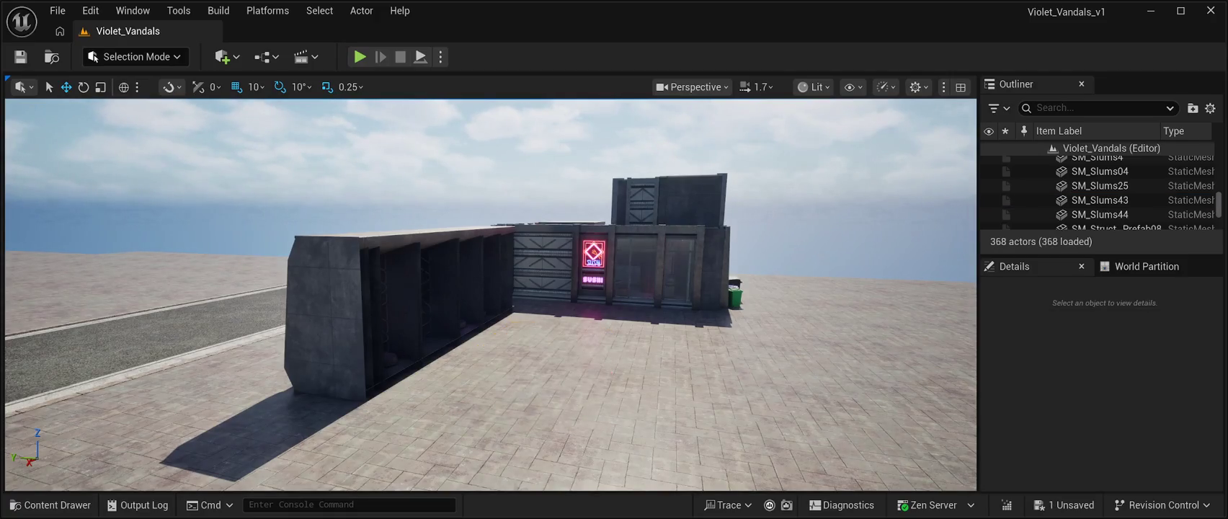
drag(490, 288, 562, 288)
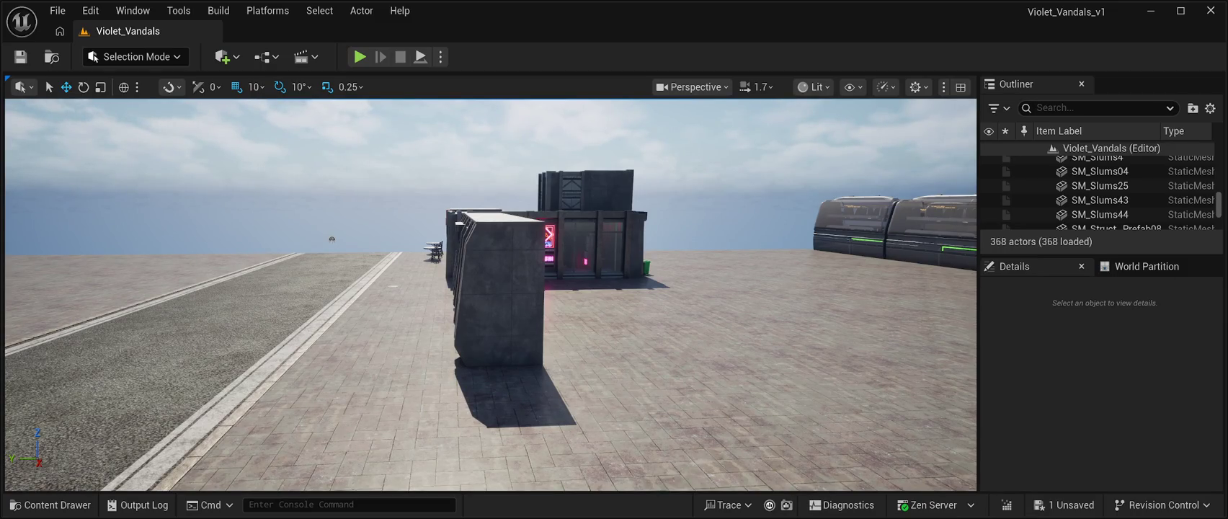
click(50, 504)
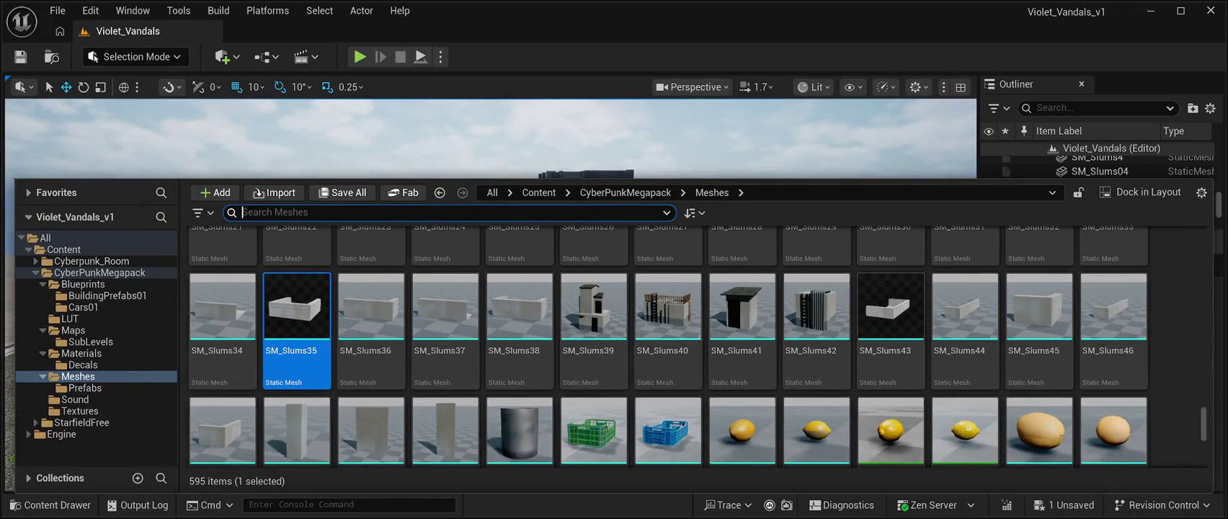
Step: Scroll the Meshes grid back up to the SM_Slum_Storefront and SM_Slums01–07 rows
scroll(814, 361, down, 1)
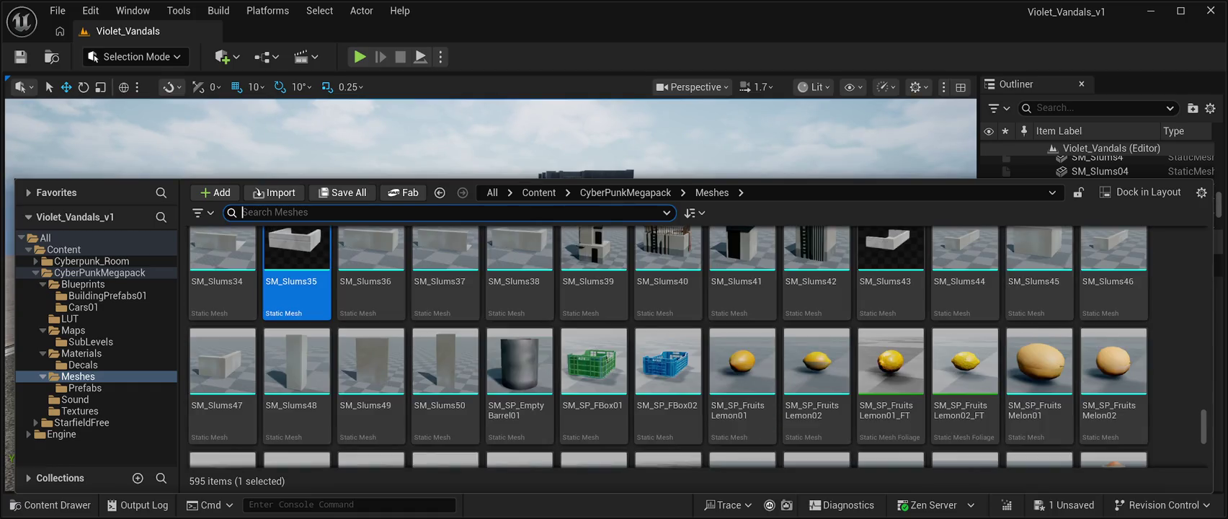
scroll(666, 339, down, 1)
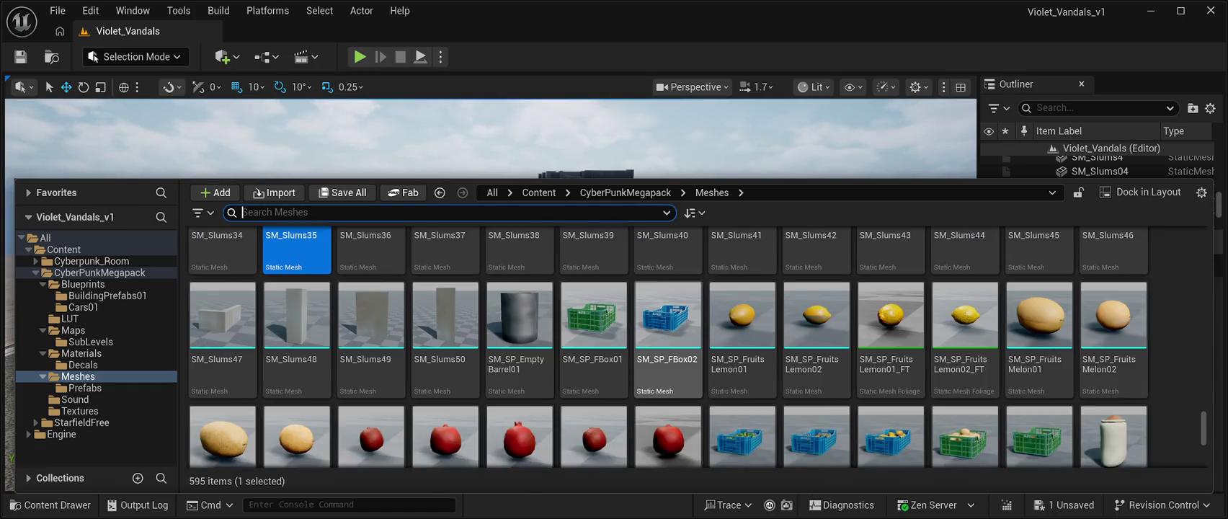
scroll(666, 339, up, 1)
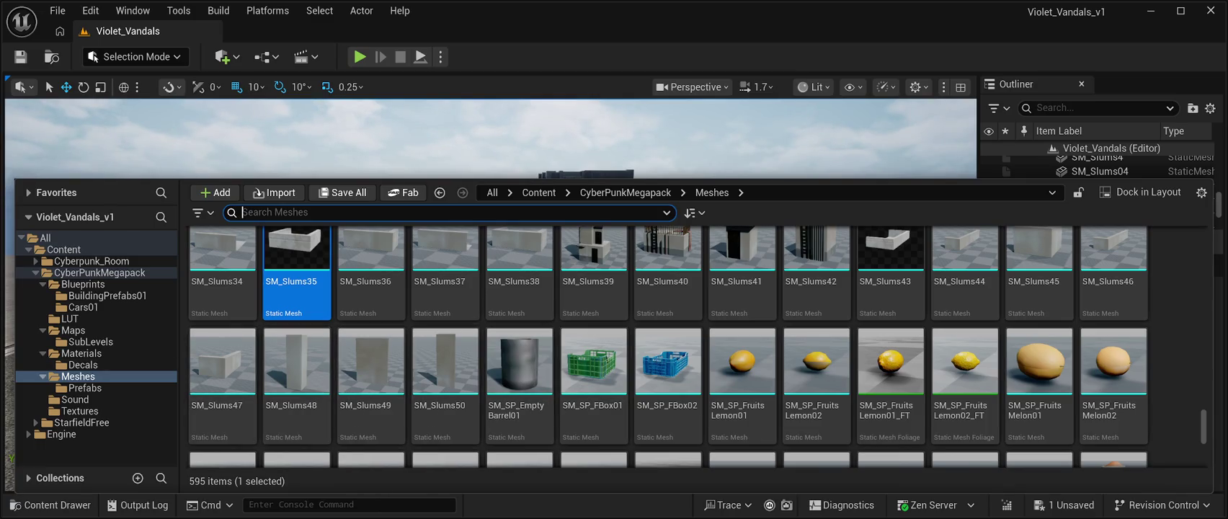
scroll(890, 382, up, 1)
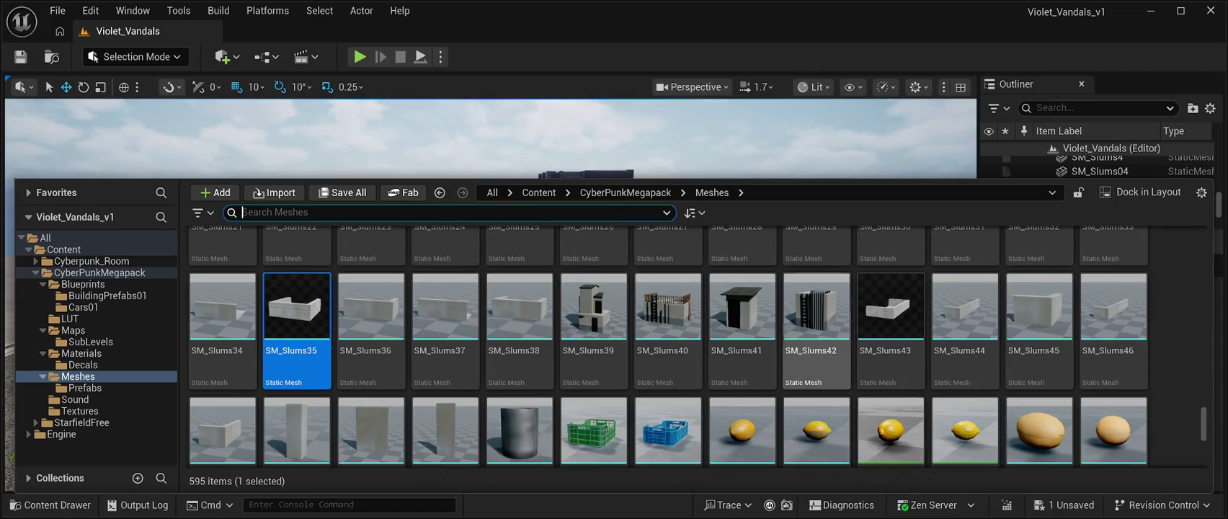
scroll(817, 331, up, 1)
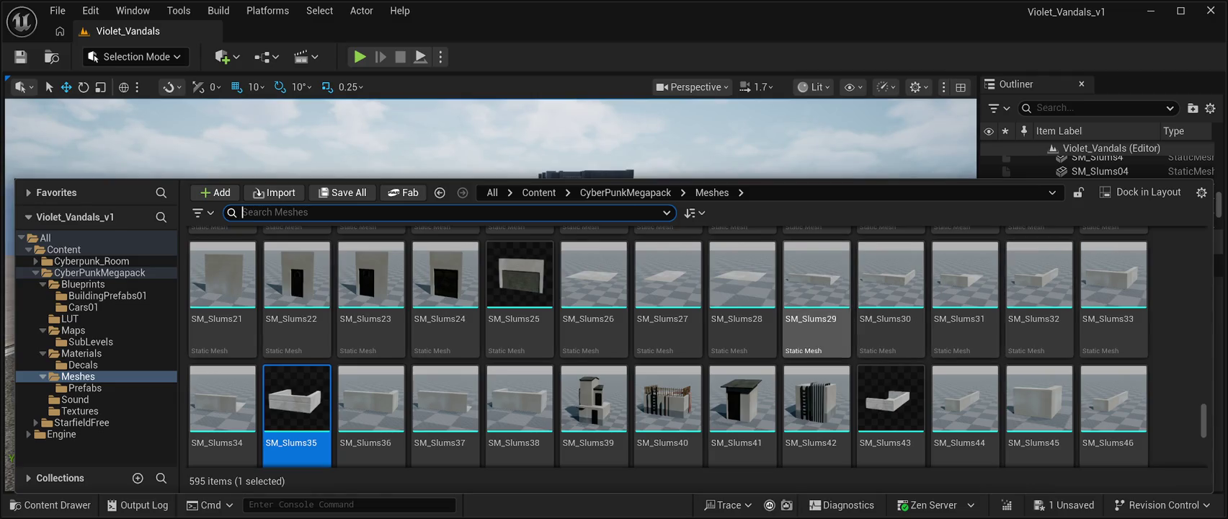
scroll(742, 324, up, 2)
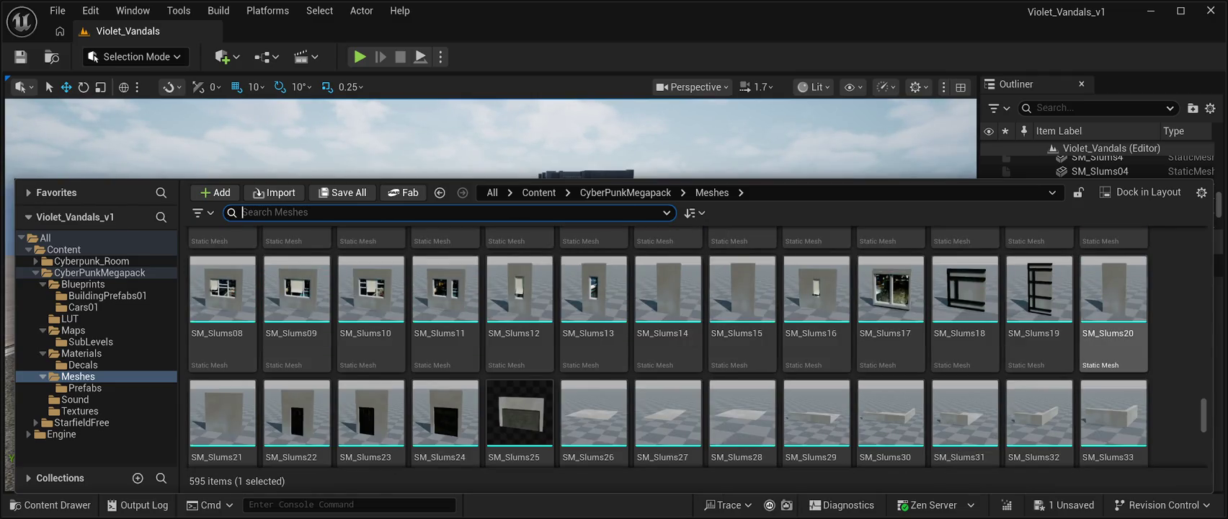
scroll(742, 309, up, 2)
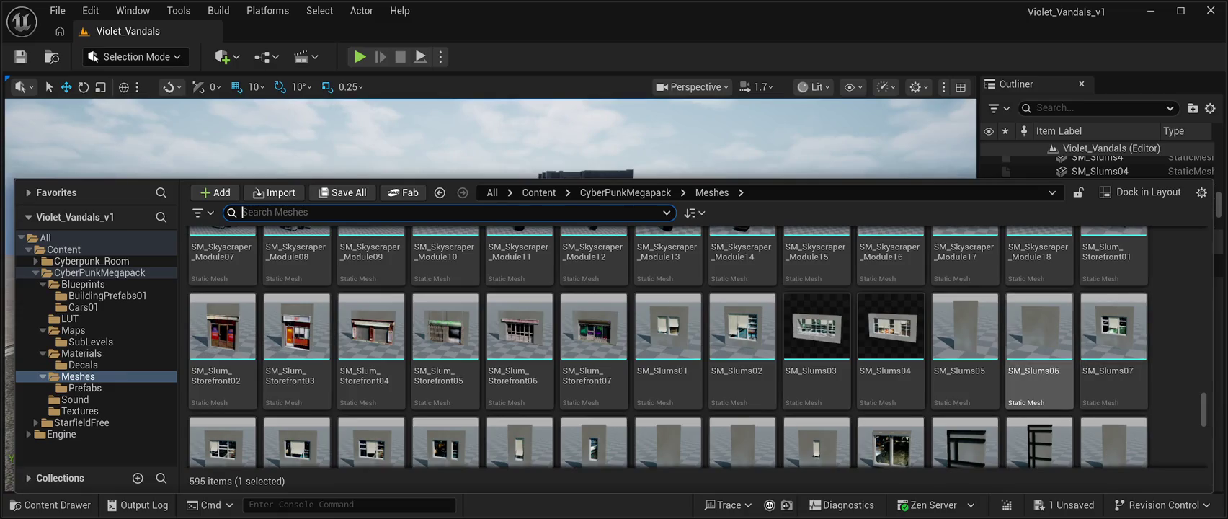
Step: Place SM_Slums02 beside the long dark wall and rotate it to -90 degrees on Z
click(742, 328)
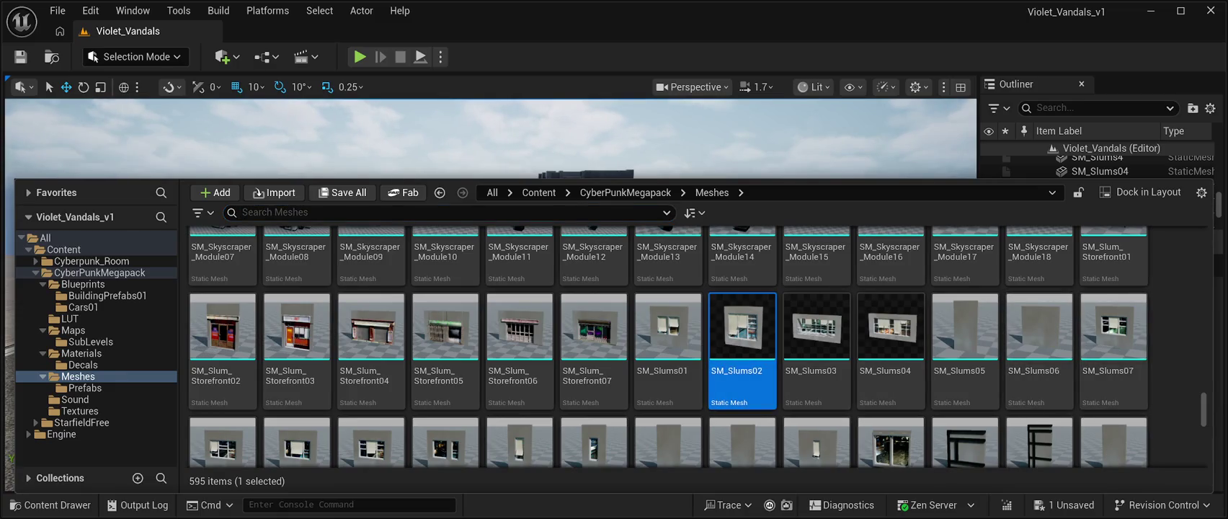
mouse_move(742, 327)
mouse_down()
mouse_move(692, 339)
mouse_move(641, 374)
mouse_move(584, 364)
mouse_up()
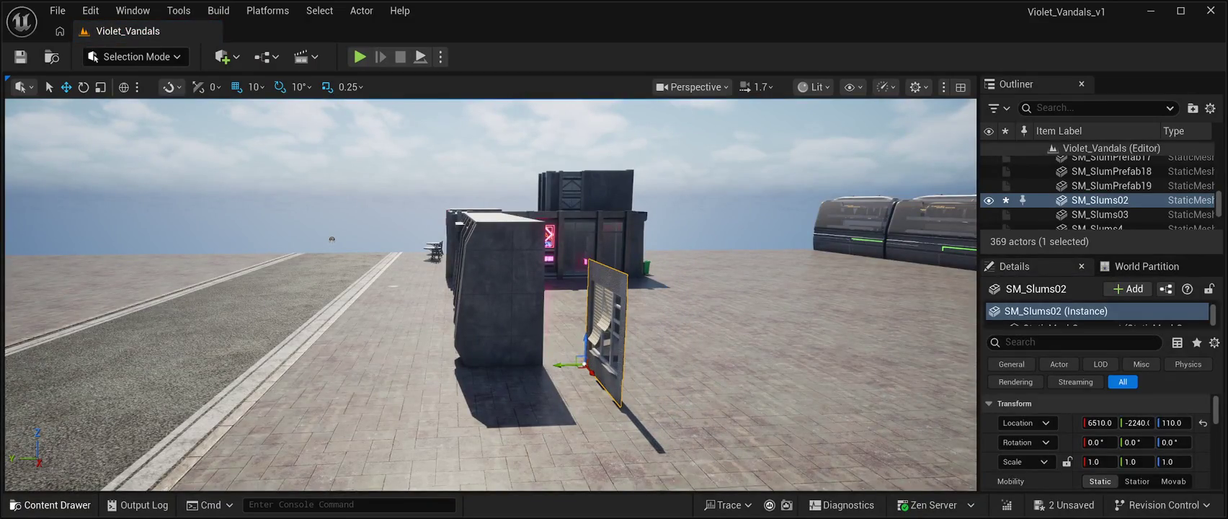
key(e)
drag(569, 373, 627, 375)
drag(490, 404, 478, 329)
key(w)
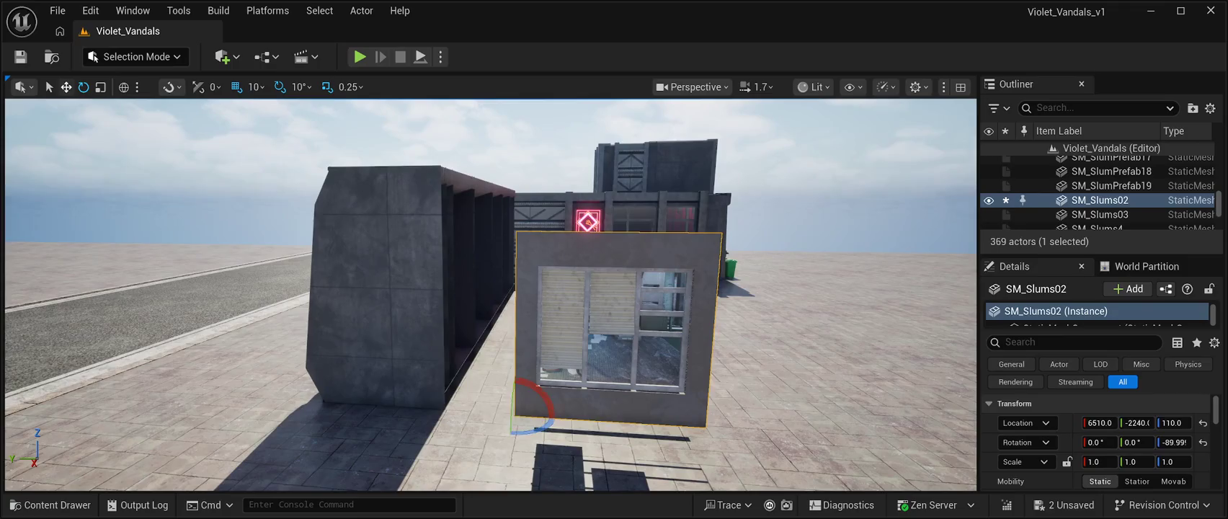